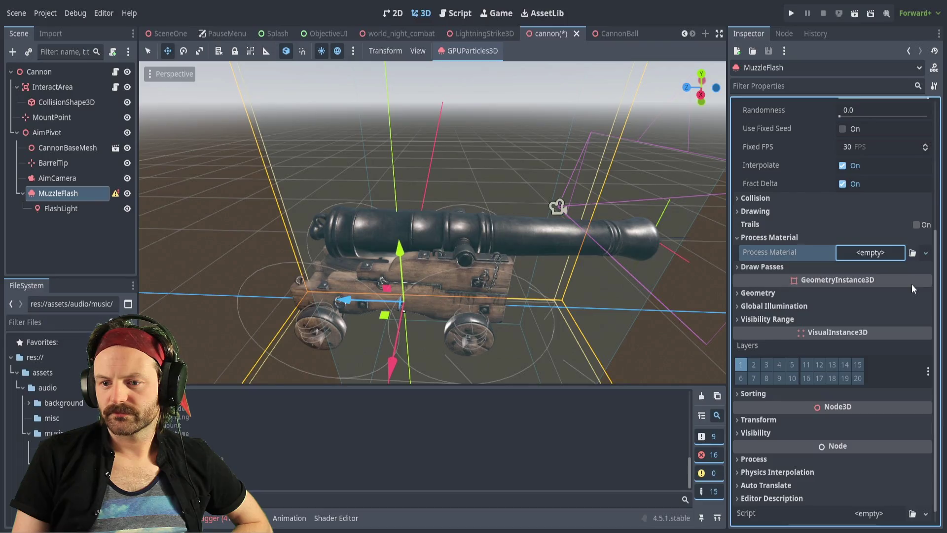
Assign a new ParticleProcessMaterial and peek at its Particle Flags and Animated Velocity sections.
{"action": "left_click", "coordinate": [863, 252]}
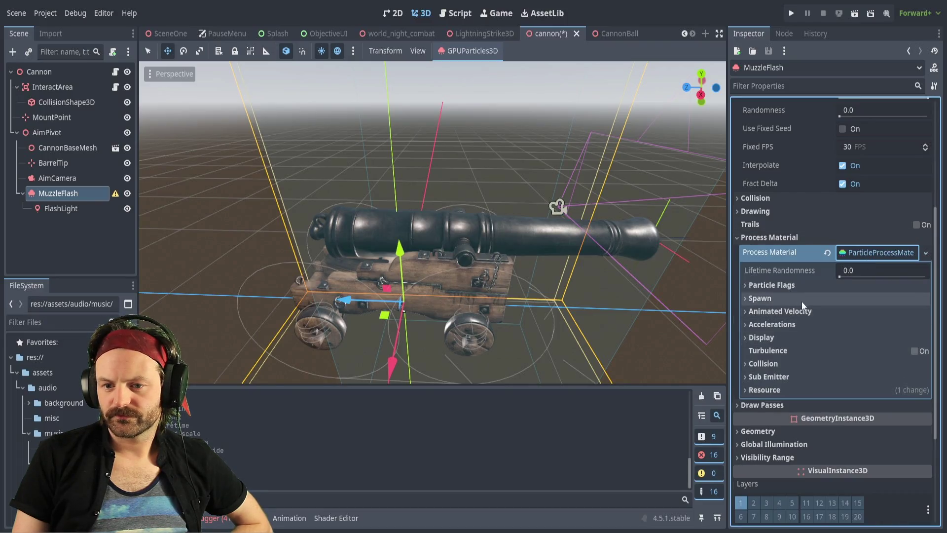
{"action": "left_click", "coordinate": [742, 288]}
{"action": "left_click", "coordinate": [742, 288]}
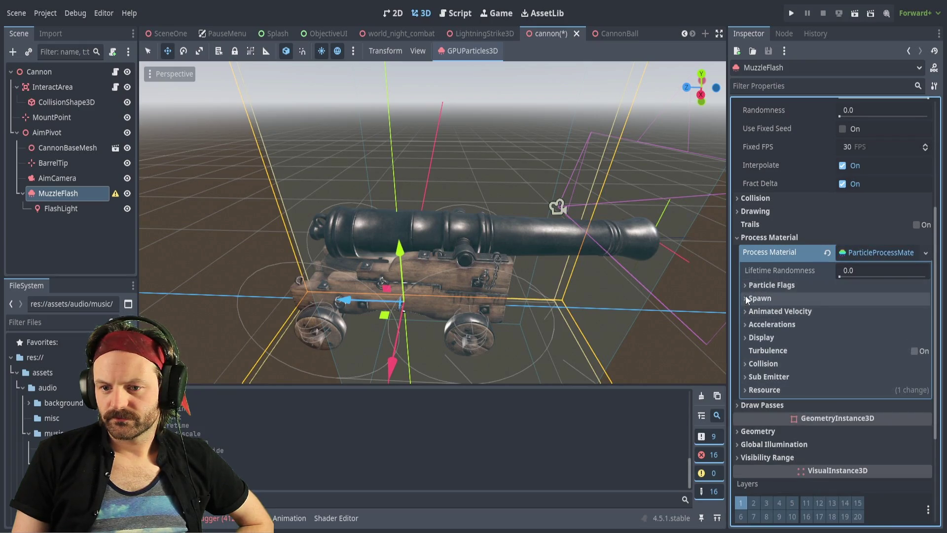
{"action": "left_click", "coordinate": [745, 311]}
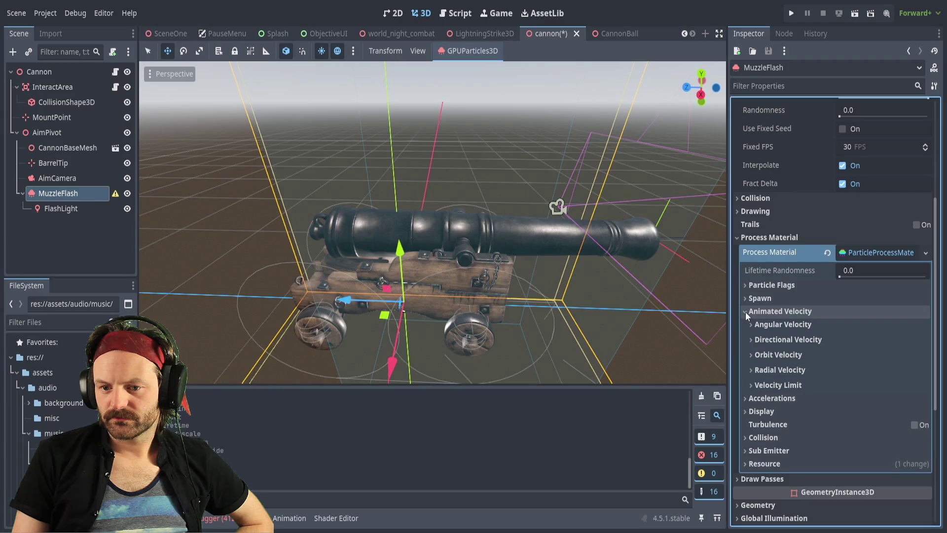
{"action": "left_click", "coordinate": [745, 311]}
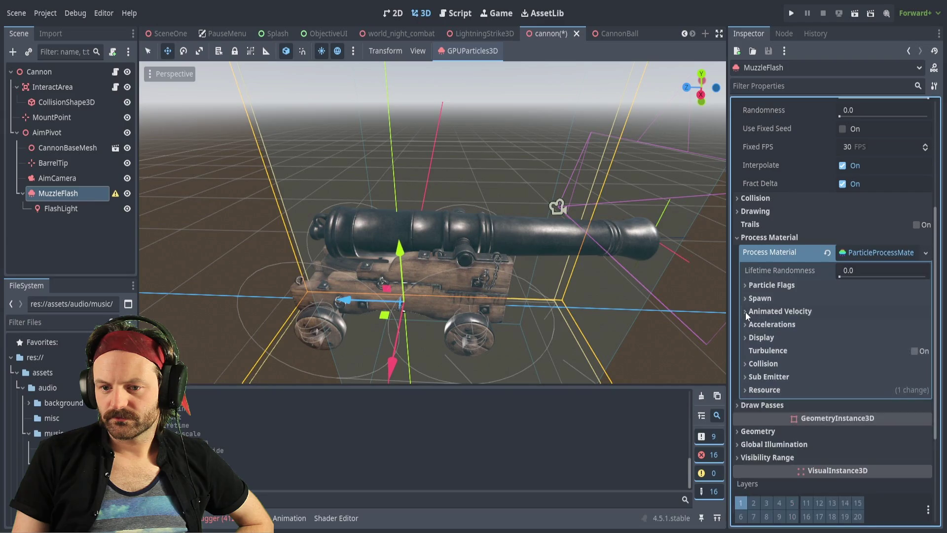
Browse the material's Collision, Sub Emitter and Resource sections.
{"action": "left_click", "coordinate": [746, 365]}
{"action": "left_click", "coordinate": [745, 367]}
{"action": "left_click", "coordinate": [746, 376]}
{"action": "left_click", "coordinate": [747, 378]}
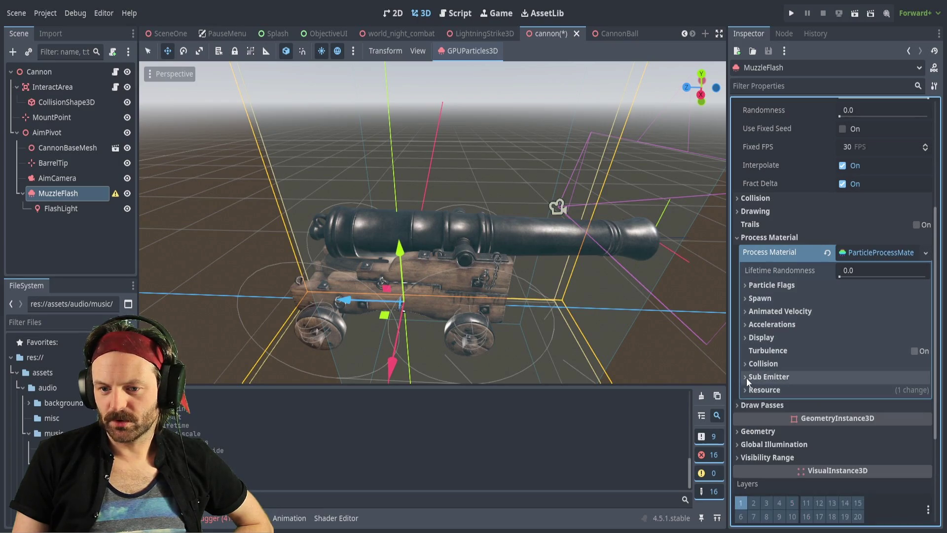
{"action": "left_click", "coordinate": [747, 388]}
{"action": "left_click", "coordinate": [746, 388]}
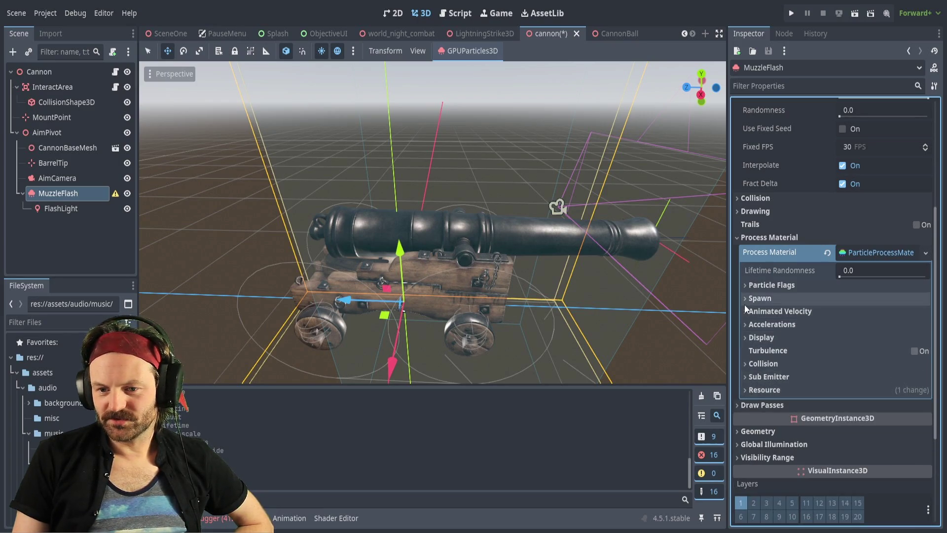
Inspect the Acceleration, Spawn and Spawn Velocity sections of the process material.
{"action": "left_click", "coordinate": [745, 324]}
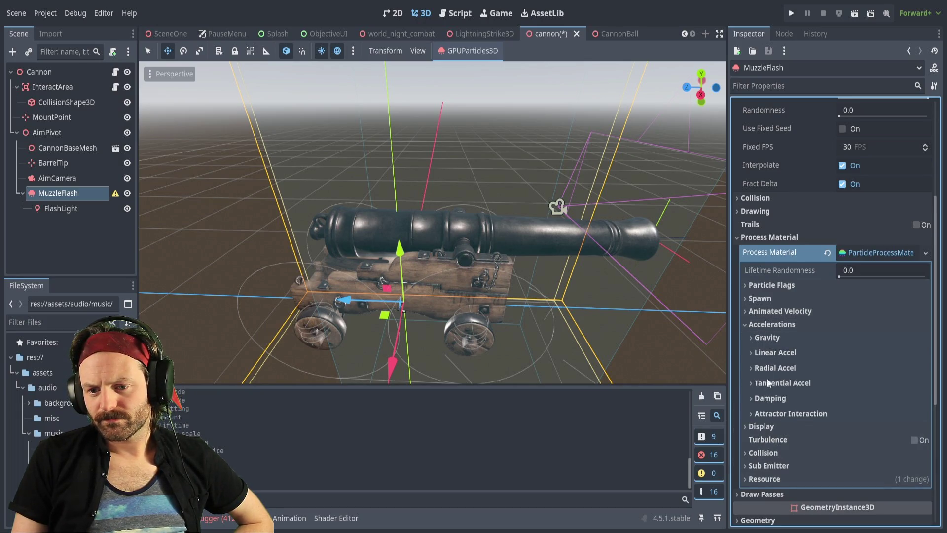
{"action": "left_click", "coordinate": [745, 325]}
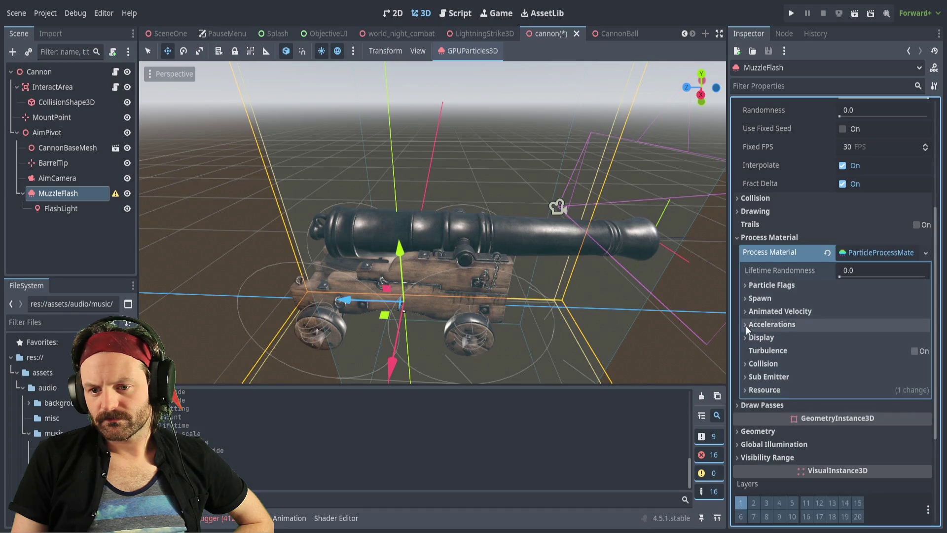
{"action": "left_click", "coordinate": [746, 300]}
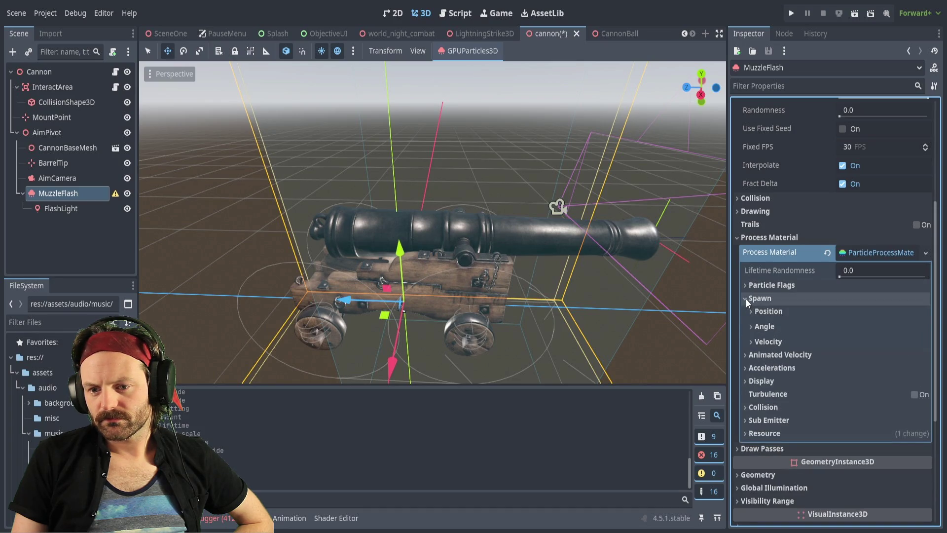
{"action": "left_click", "coordinate": [750, 342]}
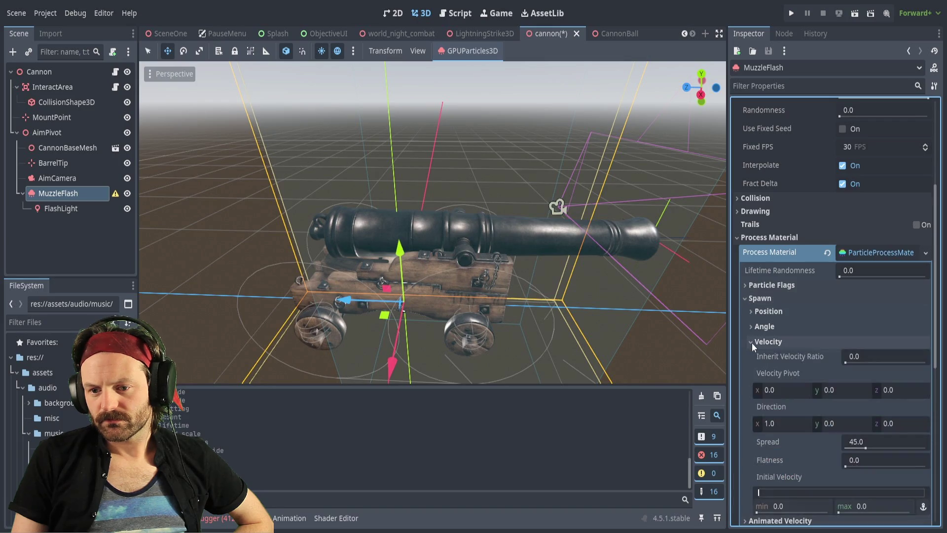
{"action": "left_click", "coordinate": [752, 342]}
{"action": "left_click", "coordinate": [745, 299]}
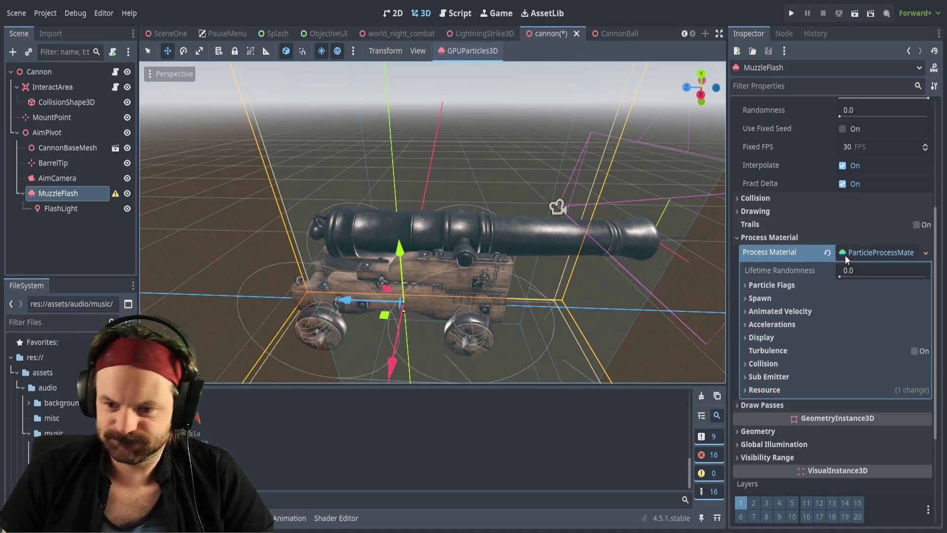
Put a new SphereMesh in the Draw Passes Pass 1 slot.
{"action": "left_click", "coordinate": [748, 406]}
{"action": "scroll", "coordinate": [846, 417], "scroll_direction": "down", "scroll_amount": 1}
{"action": "left_click", "coordinate": [869, 387]}
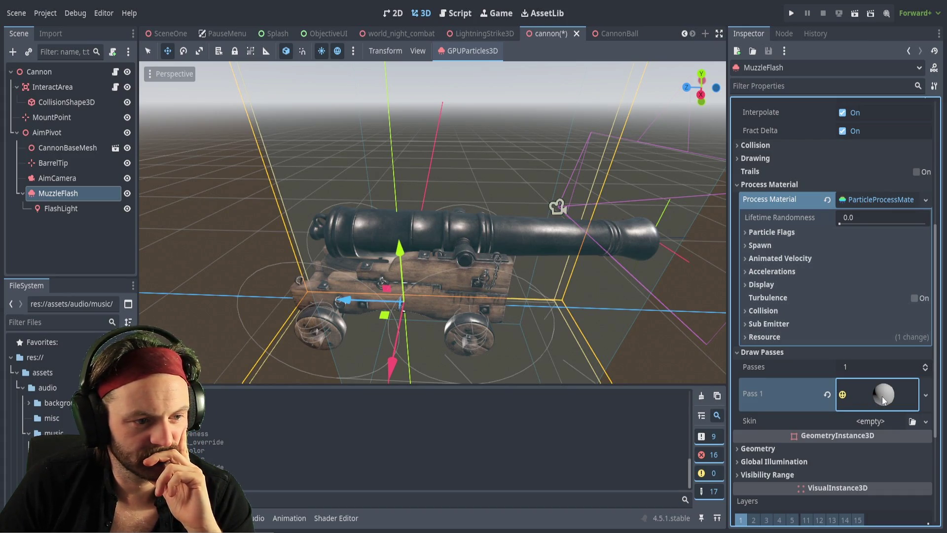
Inspect the sphere mesh's settings, with radius 0.5 m and height 1.0 m.
{"action": "left_click", "coordinate": [883, 395]}
{"action": "scroll", "coordinate": [850, 447], "scroll_direction": "down", "scroll_amount": 3}
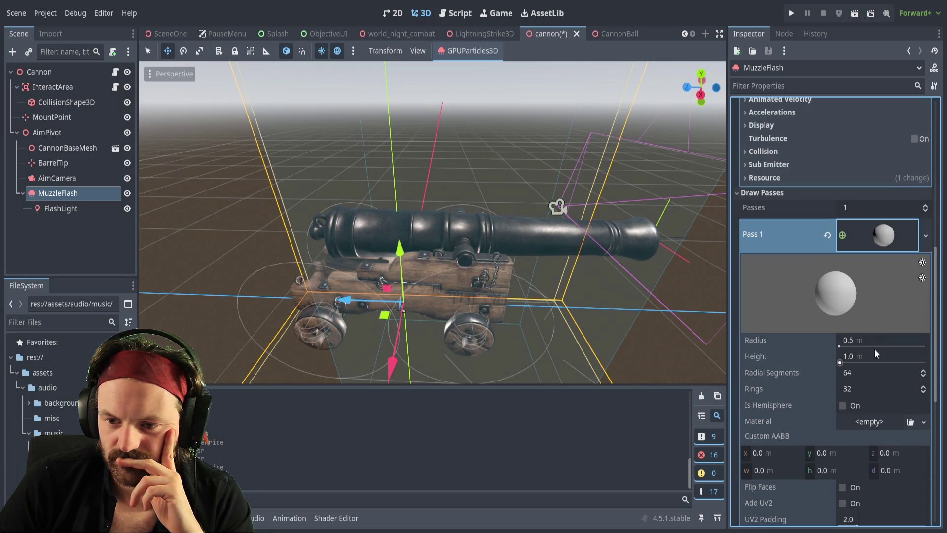
{"action": "scroll", "coordinate": [849, 315], "scroll_direction": "down", "scroll_amount": 3}
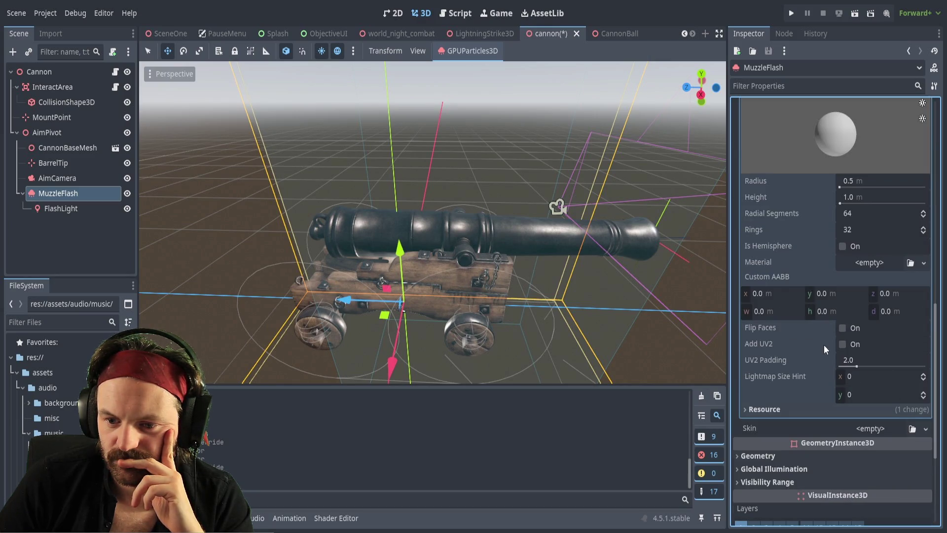
{"action": "scroll", "coordinate": [832, 346], "scroll_direction": "up", "scroll_amount": 3}
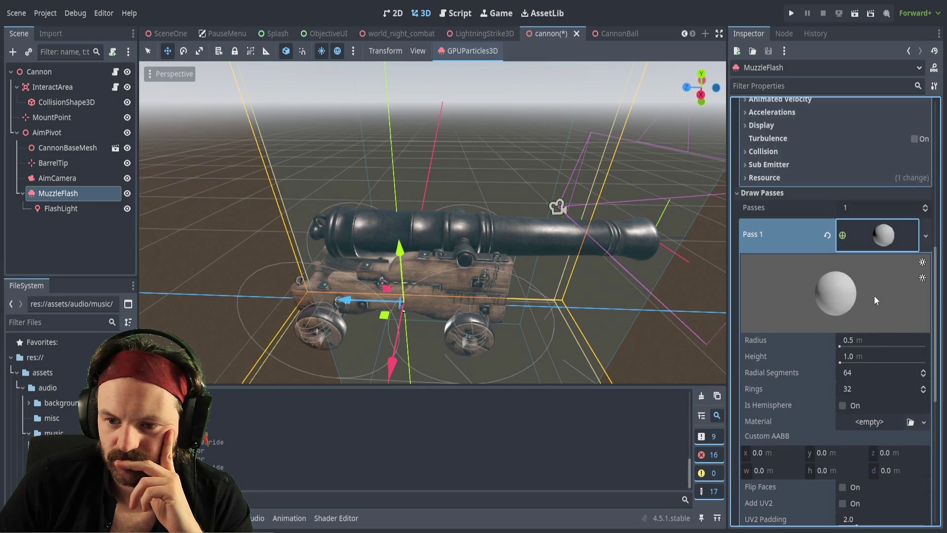
{"action": "scroll", "coordinate": [794, 354], "scroll_direction": "down", "scroll_amount": 1}
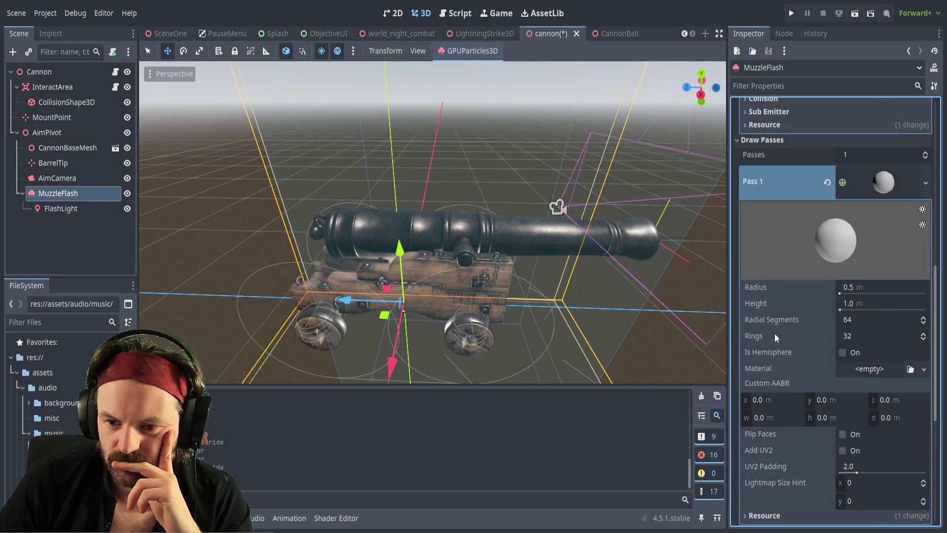
{"action": "scroll", "coordinate": [779, 326], "scroll_direction": "down", "scroll_amount": 2}
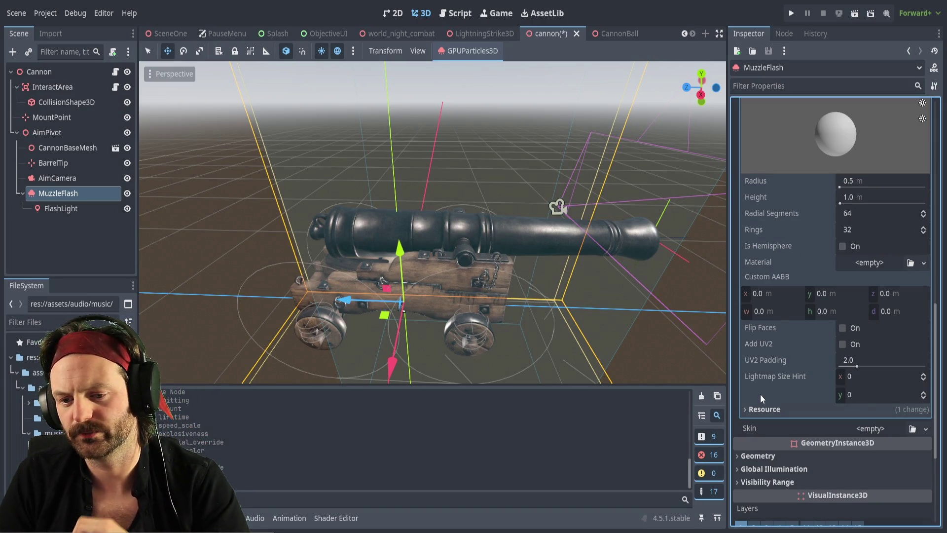
{"action": "scroll", "coordinate": [807, 149], "scroll_direction": "up", "scroll_amount": 1}
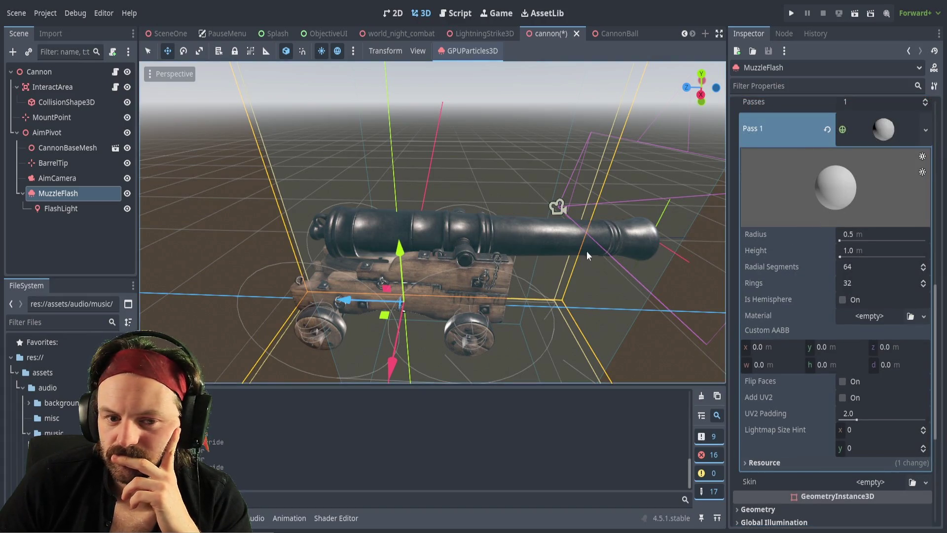
{"action": "scroll", "coordinate": [458, 247], "scroll_direction": "down", "scroll_amount": 10}
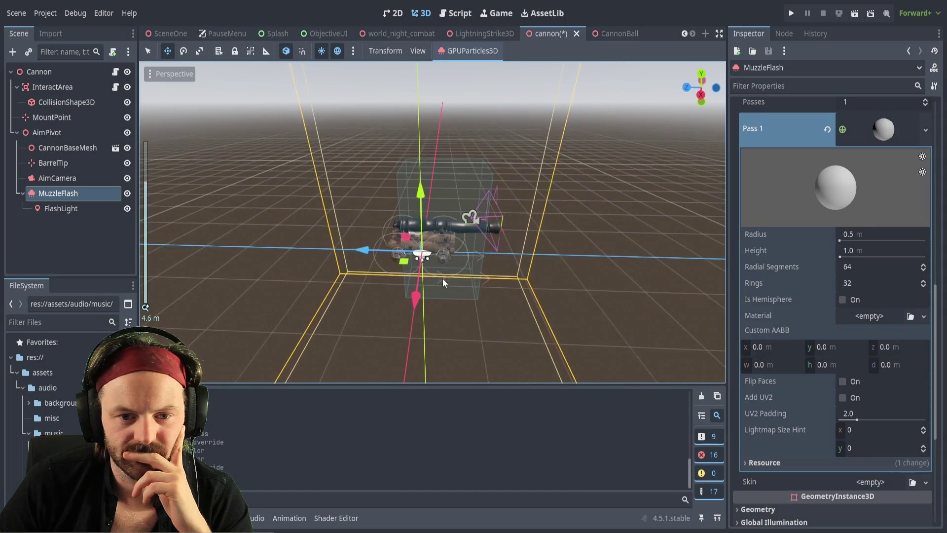
Raise the MuzzleFlash emitter and slide it toward the cannon muzzle.
{"action": "scroll", "coordinate": [496, 233], "scroll_direction": "up", "scroll_amount": 2}
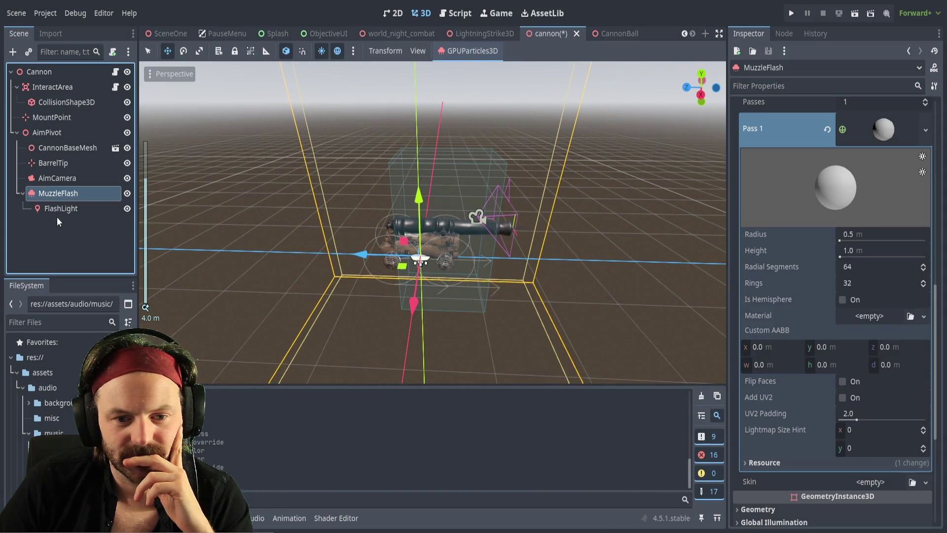
{"action": "left_click_drag", "start_coordinate": [421, 202], "coordinate": [425, 163]}
{"action": "mouse_move", "coordinate": [360, 223]}
{"action": "left_mouse_down"}
{"action": "mouse_move", "coordinate": [533, 217]}
{"action": "mouse_move", "coordinate": [474, 217]}
{"action": "mouse_move", "coordinate": [473, 232]}
{"action": "mouse_move", "coordinate": [532, 256]}
{"action": "left_mouse_up"}
{"action": "left_click_drag", "start_coordinate": [423, 211], "coordinate": [396, 209]}
Nudge the emitter into the barrel mouth, checking placement from several angles.
{"action": "mouse_move", "coordinate": [447, 156]}
{"action": "left_mouse_down"}
{"action": "mouse_move", "coordinate": [460, 186]}
{"action": "mouse_move", "coordinate": [636, 176]}
{"action": "left_mouse_up"}
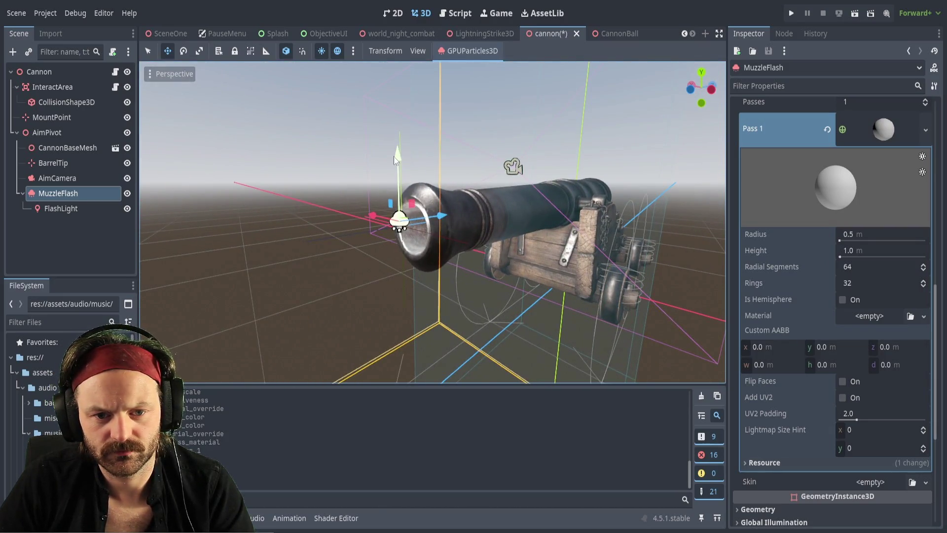
{"action": "mouse_move", "coordinate": [398, 159]}
{"action": "left_mouse_down"}
{"action": "mouse_move", "coordinate": [451, 238]}
{"action": "mouse_move", "coordinate": [440, 203]}
{"action": "left_mouse_up"}
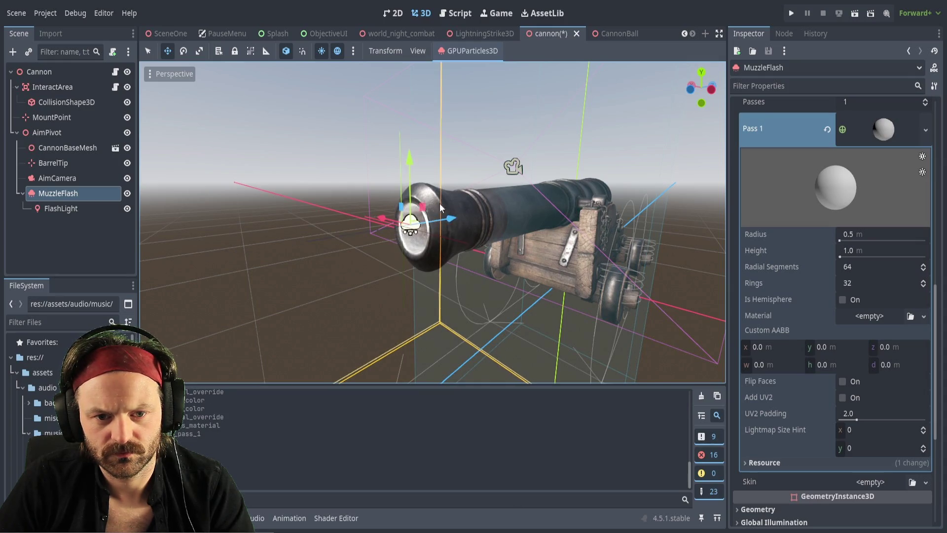
{"action": "left_click_drag", "start_coordinate": [407, 161], "coordinate": [410, 164]}
{"action": "mouse_move", "coordinate": [478, 253]}
{"action": "left_mouse_down"}
{"action": "mouse_move", "coordinate": [375, 232]}
{"action": "mouse_move", "coordinate": [256, 228]}
{"action": "left_mouse_up"}
{"action": "scroll", "coordinate": [464, 186], "scroll_direction": "down", "scroll_amount": 4}
{"action": "left_click_drag", "start_coordinate": [464, 187], "coordinate": [496, 213]}
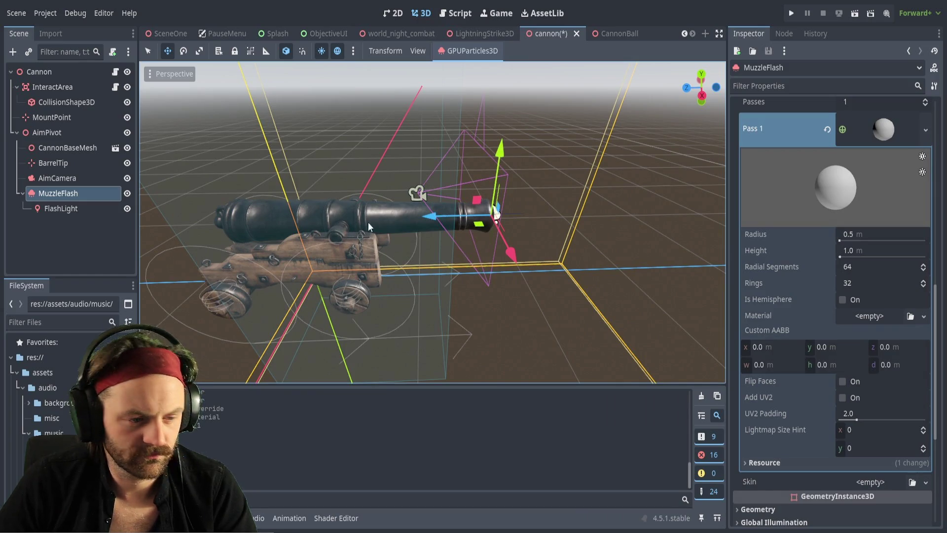
{"action": "scroll", "coordinate": [519, 230], "scroll_direction": "up", "scroll_amount": 5}
{"action": "scroll", "coordinate": [519, 230], "scroll_direction": "down", "scroll_amount": 4}
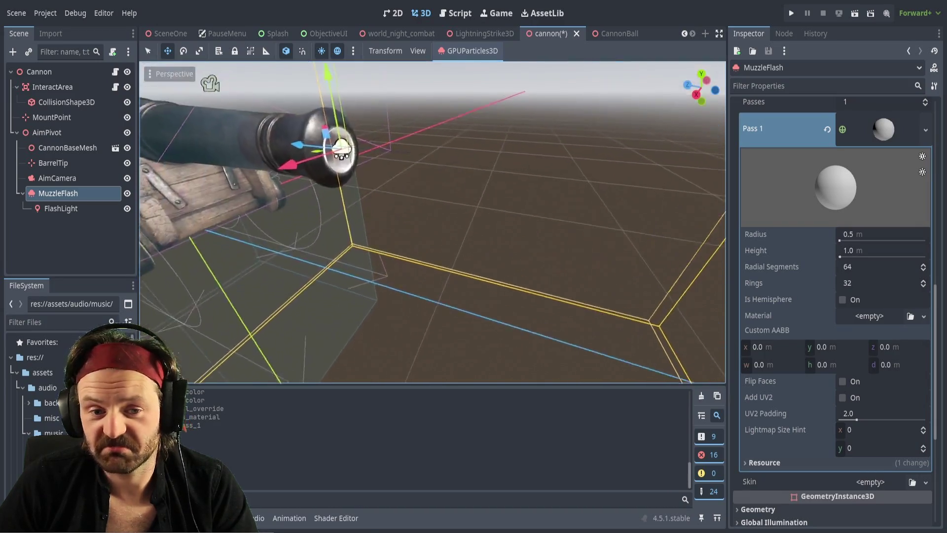
{"action": "left_click_drag", "start_coordinate": [519, 230], "coordinate": [522, 248]}
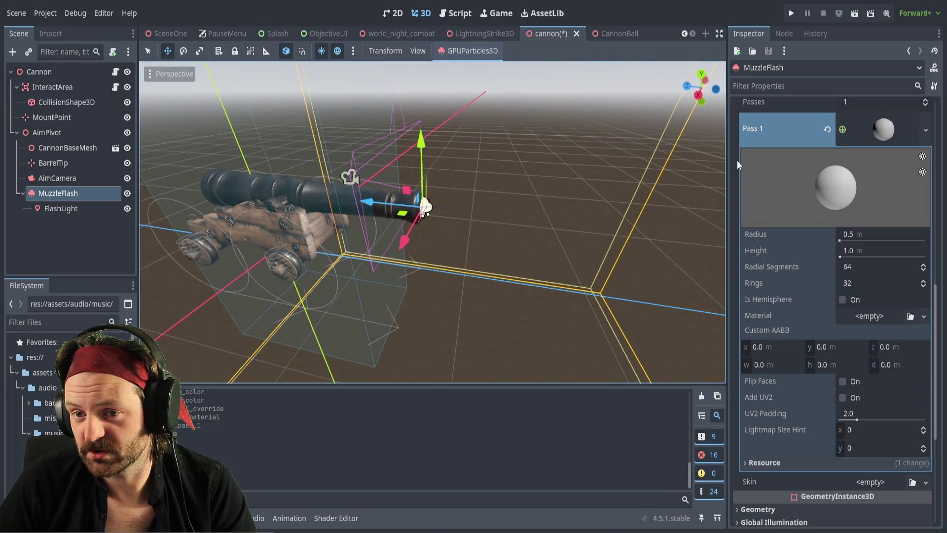
{"action": "scroll", "coordinate": [777, 159], "scroll_direction": "up", "scroll_amount": 10}
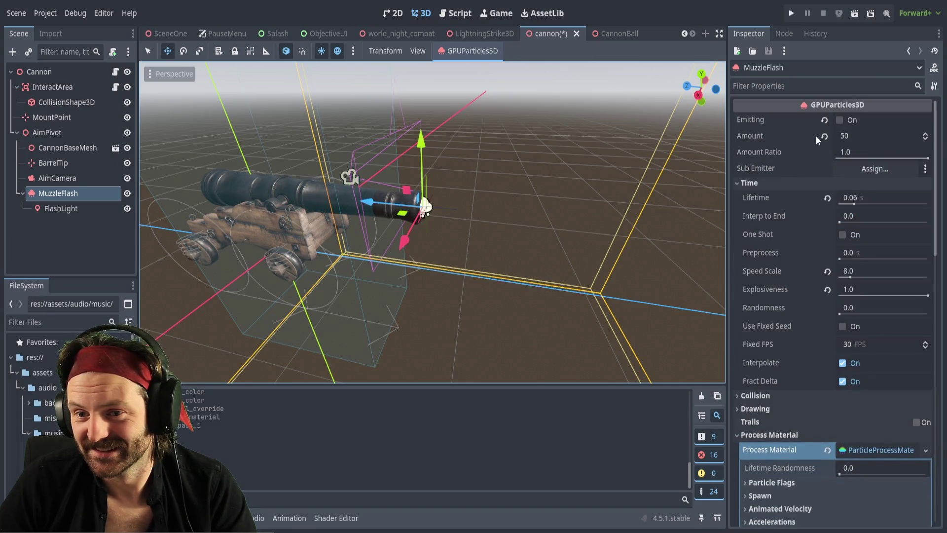
Switch on Emitting for the MuzzleFlash particles.
{"action": "left_click", "coordinate": [840, 121]}
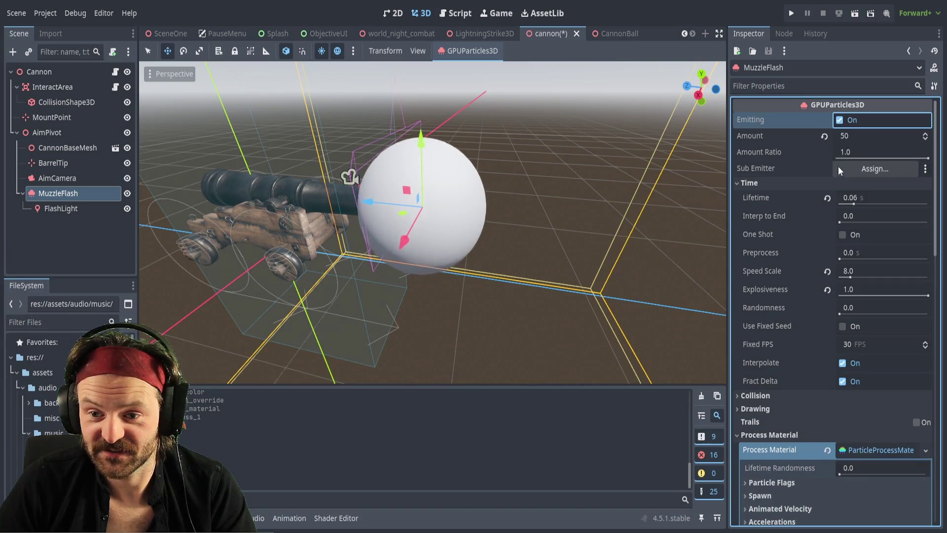
{"action": "left_click", "coordinate": [845, 138]}
{"action": "left_click_drag", "start_coordinate": [807, 137], "coordinate": [771, 135]}
Try particle Amounts of 10 and 8, then set Amount back to 50.
{"action": "left_click", "coordinate": [844, 135]}
{"action": "type", "text": "10"}
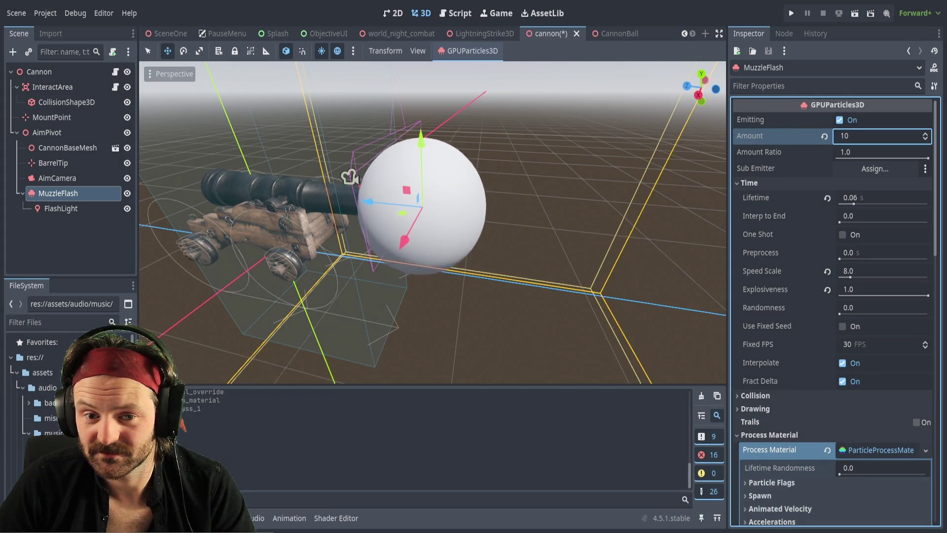
{"action": "key", "text": "BackSpace"}
{"action": "type", "text": "8"}
{"action": "key", "text": "Return"}
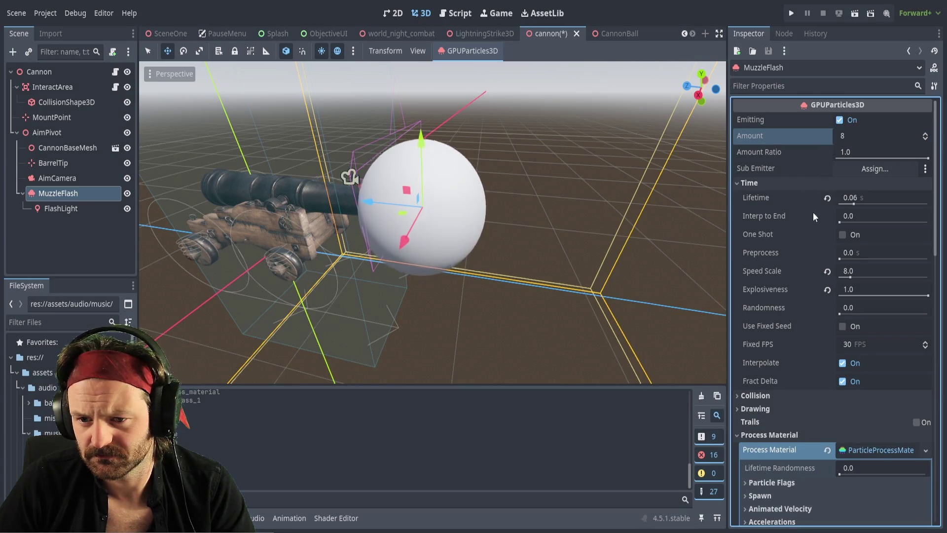
{"action": "left_click", "coordinate": [851, 132]}
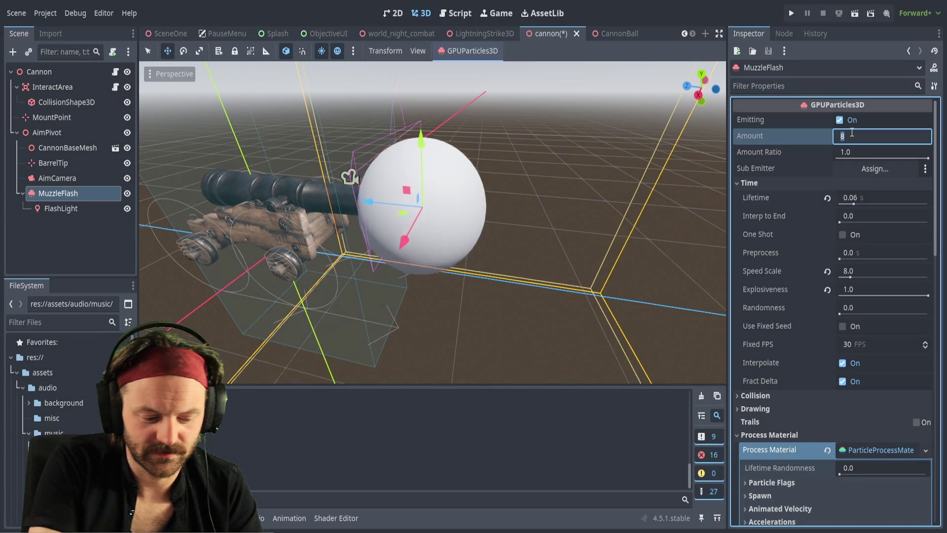
{"action": "type", "text": "50"}
{"action": "key", "text": "Return"}
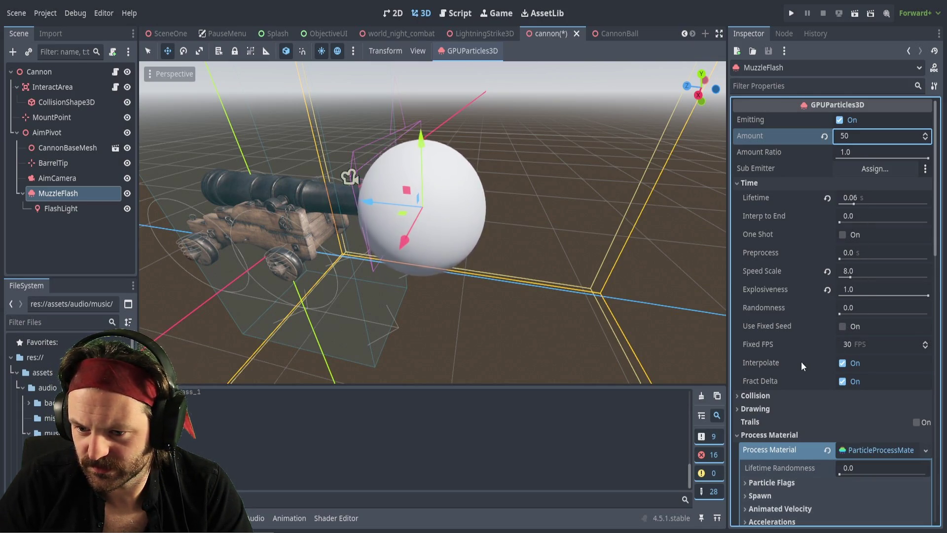
Set the flash sphere's radius to 0.1 and its height to 0.1.
{"action": "scroll", "coordinate": [801, 362], "scroll_direction": "down", "scroll_amount": 10}
{"action": "scroll", "coordinate": [827, 361], "scroll_direction": "down", "scroll_amount": 4}
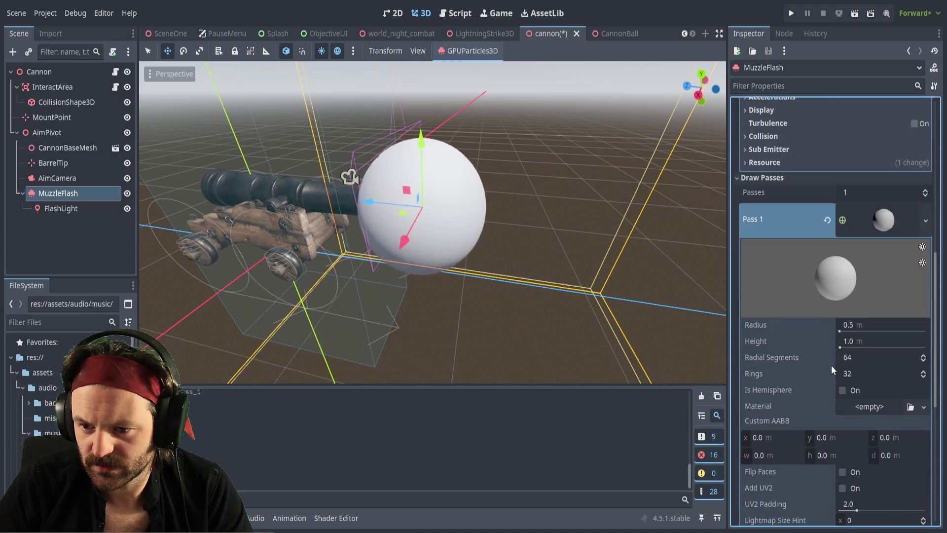
{"action": "left_click", "coordinate": [852, 325]}
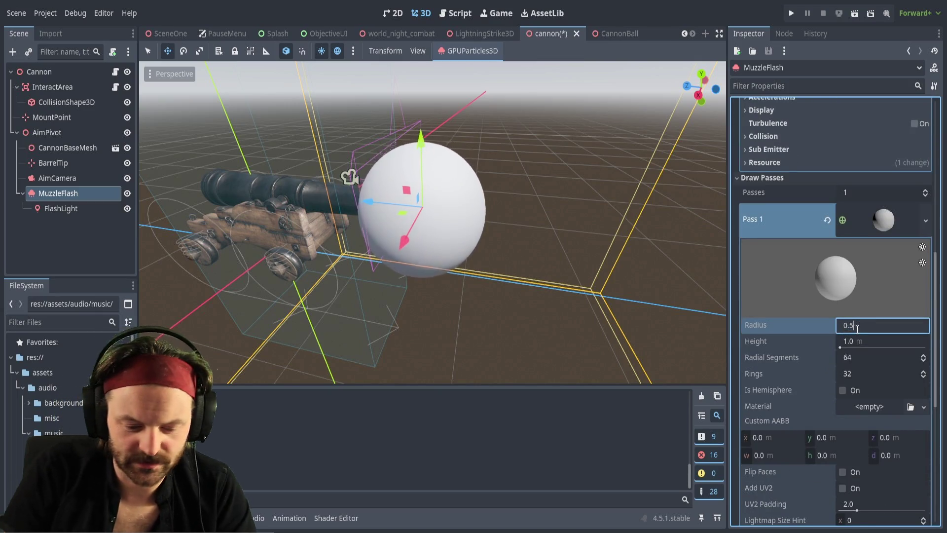
{"action": "type", "text": "0.1"}
{"action": "key", "text": "Return"}
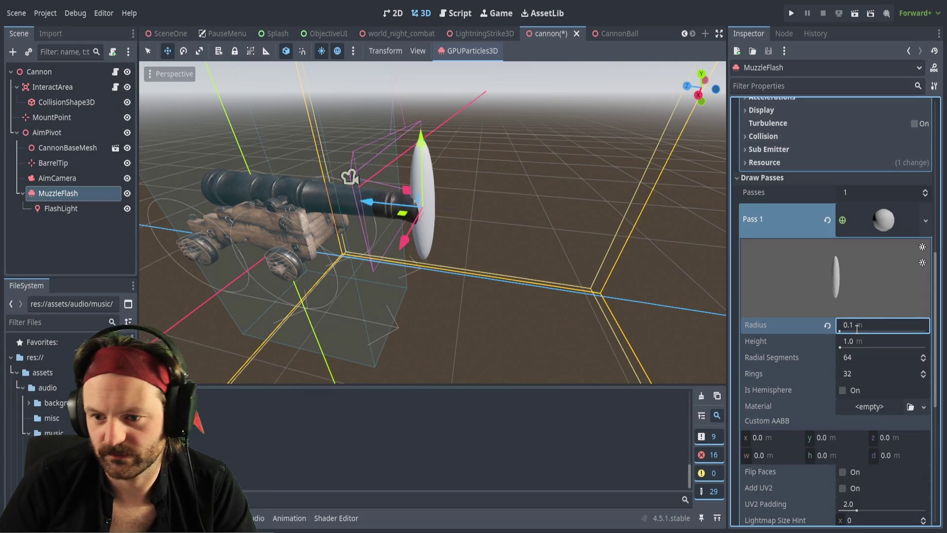
{"action": "left_click", "coordinate": [851, 341]}
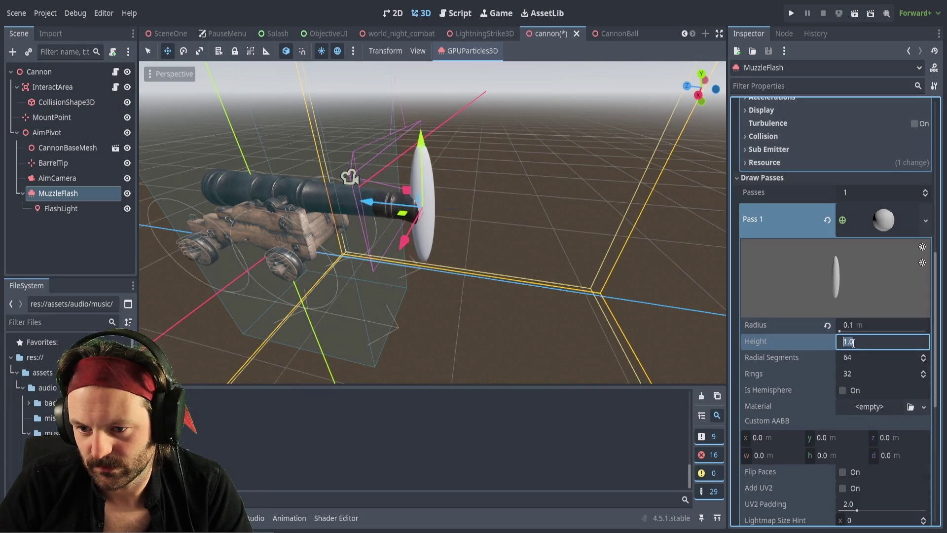
{"action": "type", "text": "0.1"}
{"action": "key", "text": "Return"}
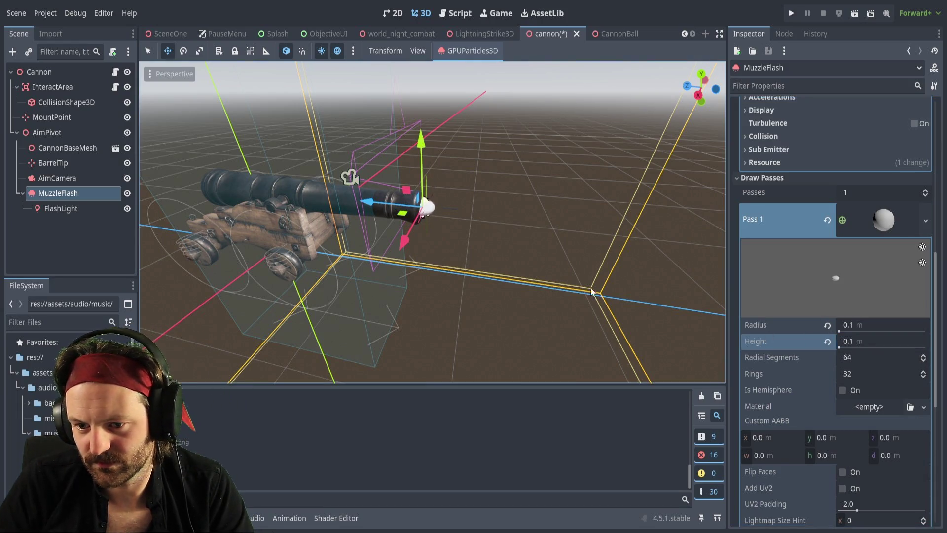
Check the flash in the viewport, then revert height to 1.0 m and radius to 0.5 m.
{"action": "scroll", "coordinate": [522, 232], "scroll_direction": "up", "scroll_amount": 10}
{"action": "mouse_move", "coordinate": [500, 230]}
{"action": "left_mouse_down"}
{"action": "mouse_move", "coordinate": [528, 234]}
{"action": "mouse_move", "coordinate": [501, 230]}
{"action": "left_mouse_up"}
{"action": "scroll", "coordinate": [501, 230], "scroll_direction": "down", "scroll_amount": 3}
{"action": "scroll", "coordinate": [501, 230], "scroll_direction": "up", "scroll_amount": 2}
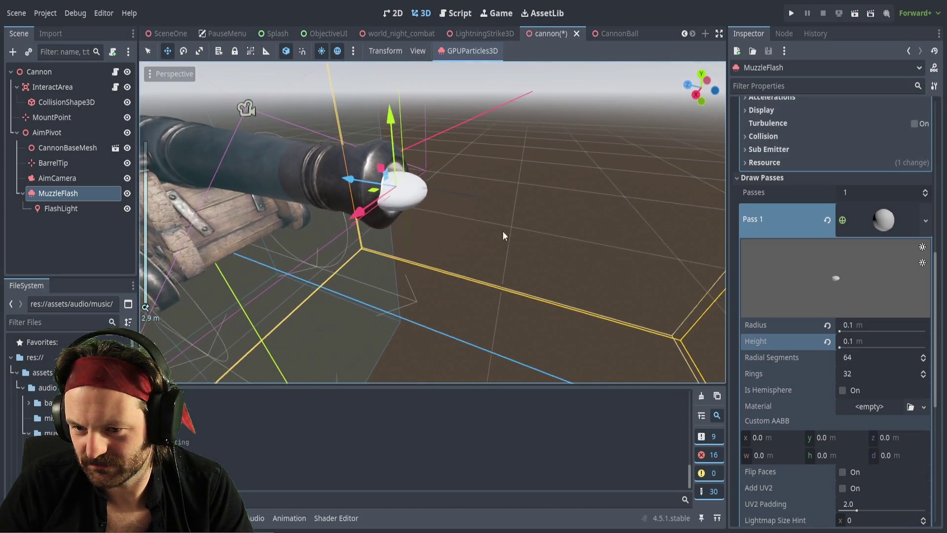
{"action": "left_click", "coordinate": [827, 341]}
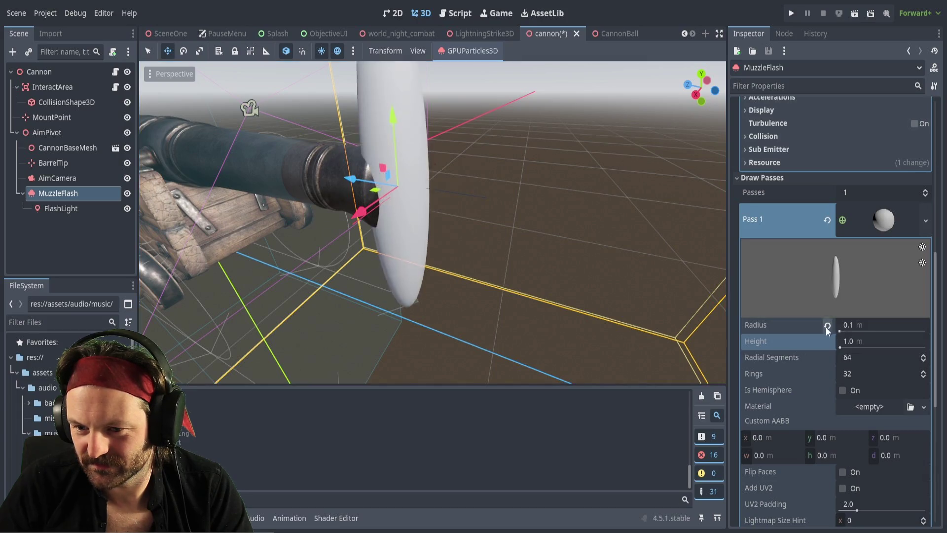
{"action": "left_click", "coordinate": [827, 325]}
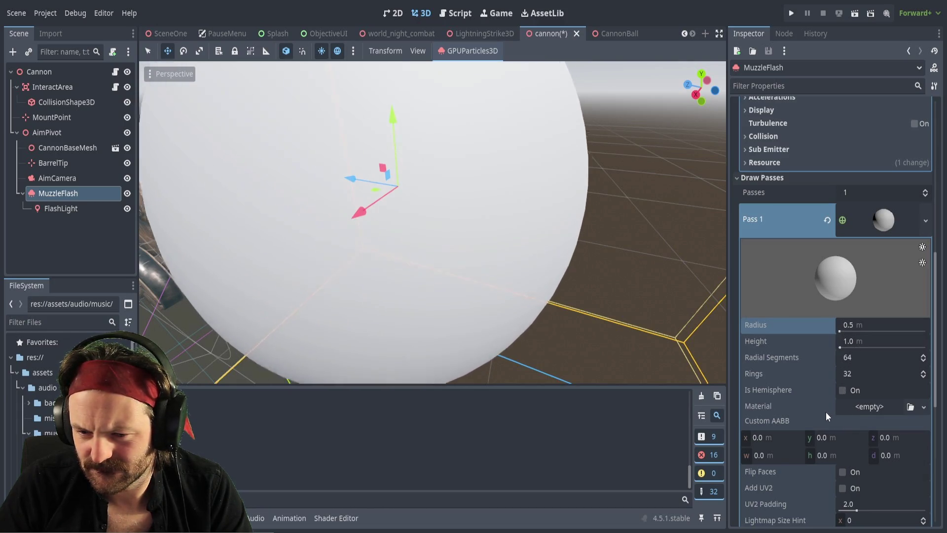
Try 24 radial segments on the sphere, then restore the default 64.
{"action": "left_click", "coordinate": [853, 357]}
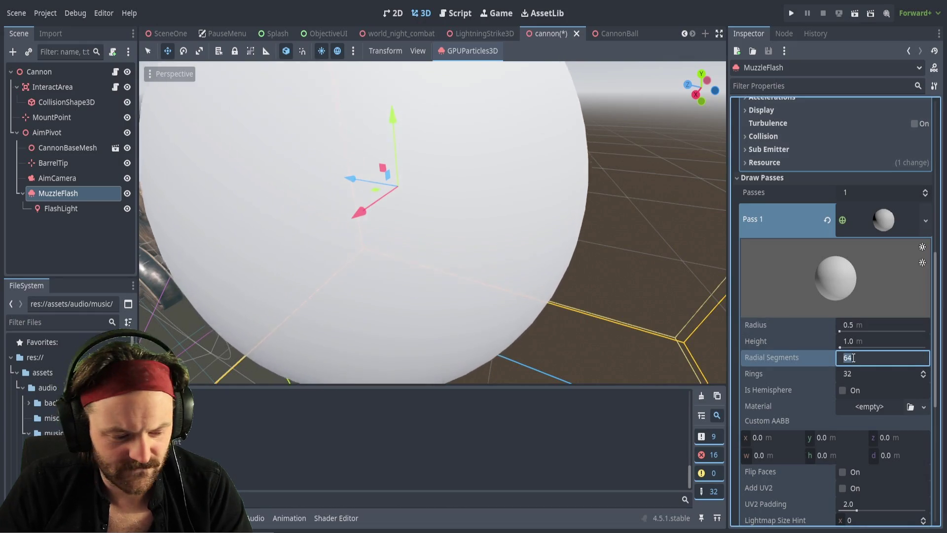
{"action": "type", "text": "24"}
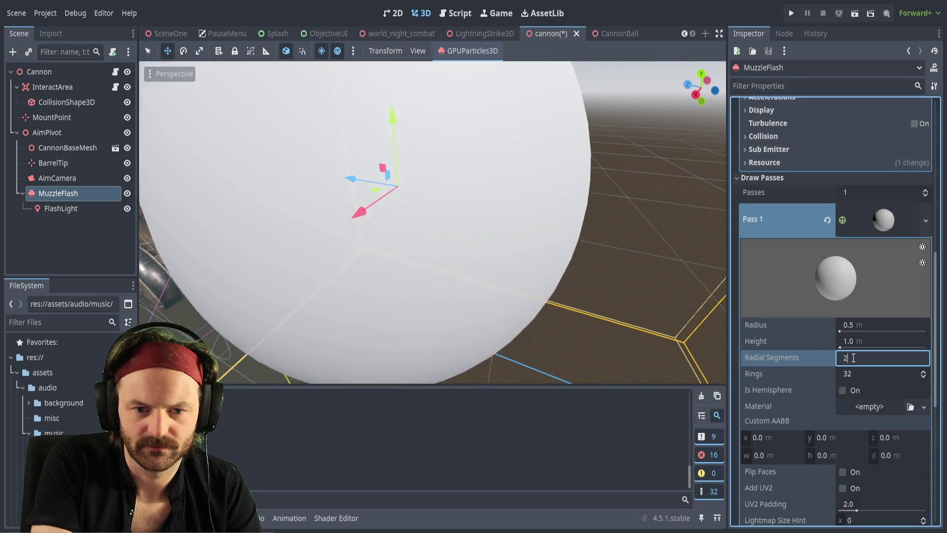
{"action": "key", "text": "Return"}
{"action": "left_click", "coordinate": [827, 358]}
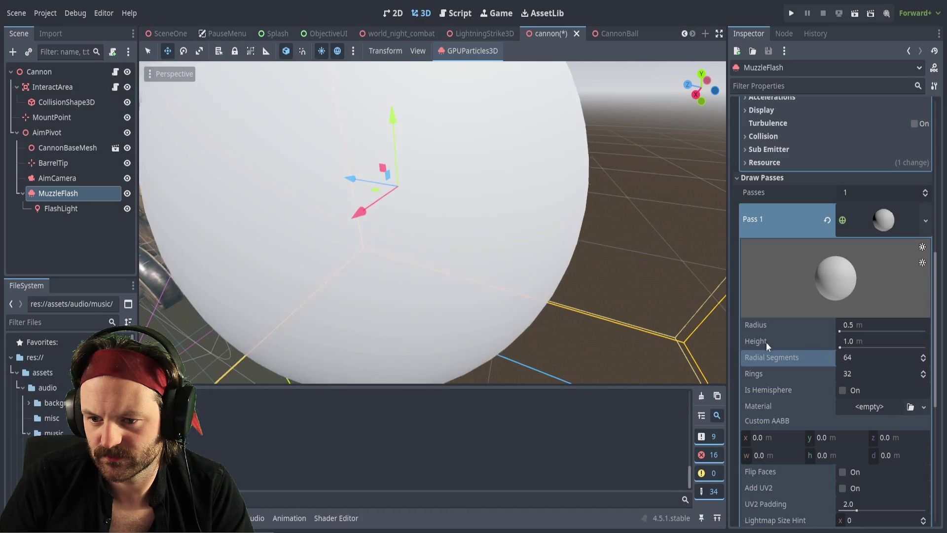
Experiment with the sphere height and radius sliders, then reset both to defaults.
{"action": "left_click_drag", "start_coordinate": [840, 347], "coordinate": [845, 346]}
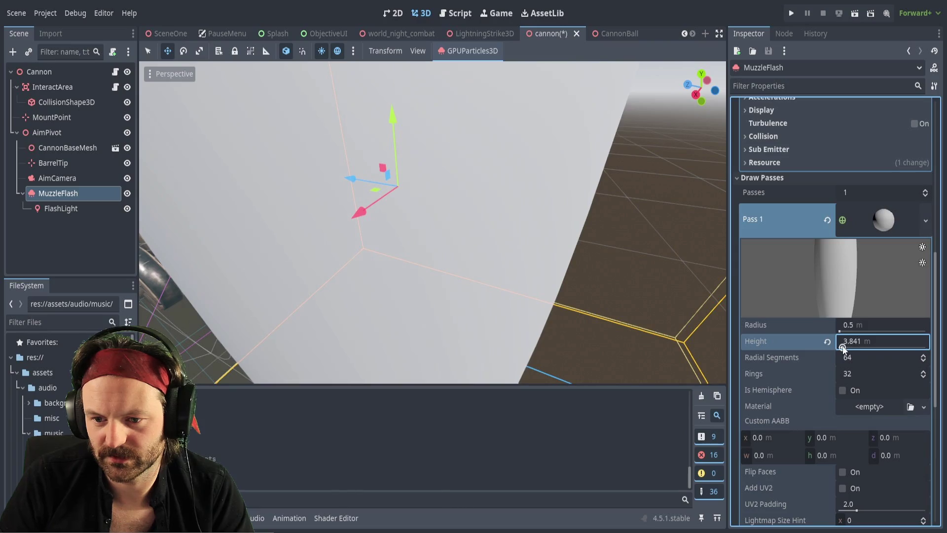
{"action": "left_click", "coordinate": [827, 341]}
{"action": "mouse_move", "coordinate": [842, 331]}
{"action": "left_mouse_down"}
{"action": "mouse_move", "coordinate": [857, 332]}
{"action": "mouse_move", "coordinate": [842, 333]}
{"action": "left_mouse_up"}
{"action": "left_click", "coordinate": [827, 325]}
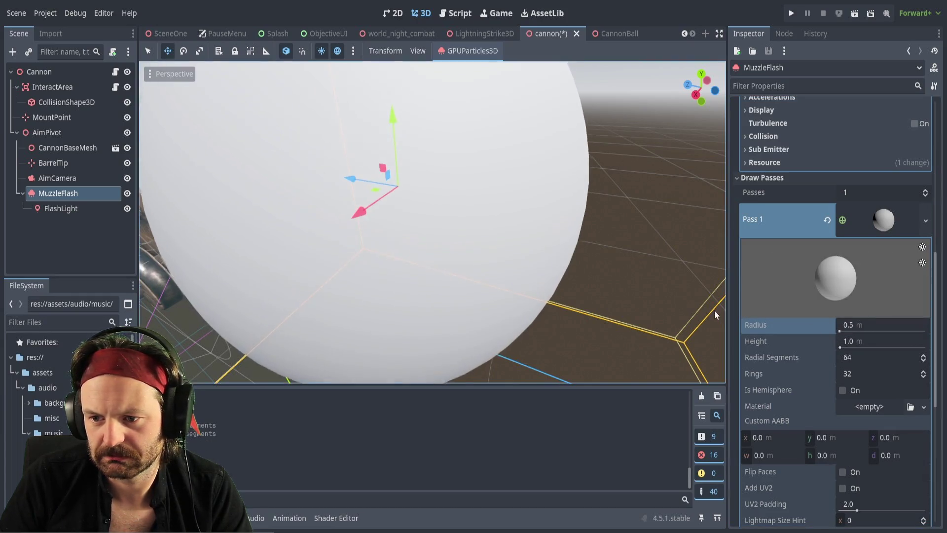
{"action": "scroll", "coordinate": [372, 265], "scroll_direction": "down", "scroll_amount": 5}
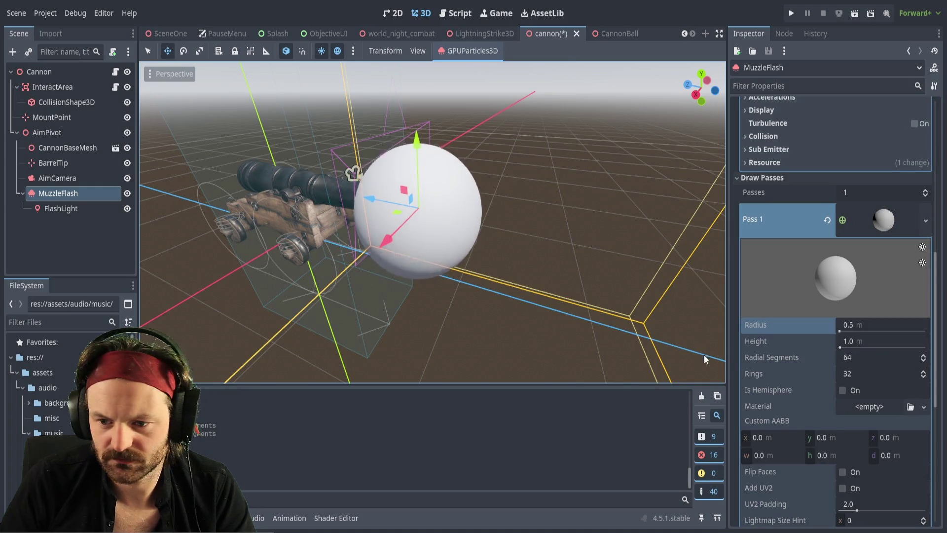
Set the sphere radius to 0.1 m and try heights of 0.3 m and 0.5 m.
{"action": "left_click", "coordinate": [854, 327]}
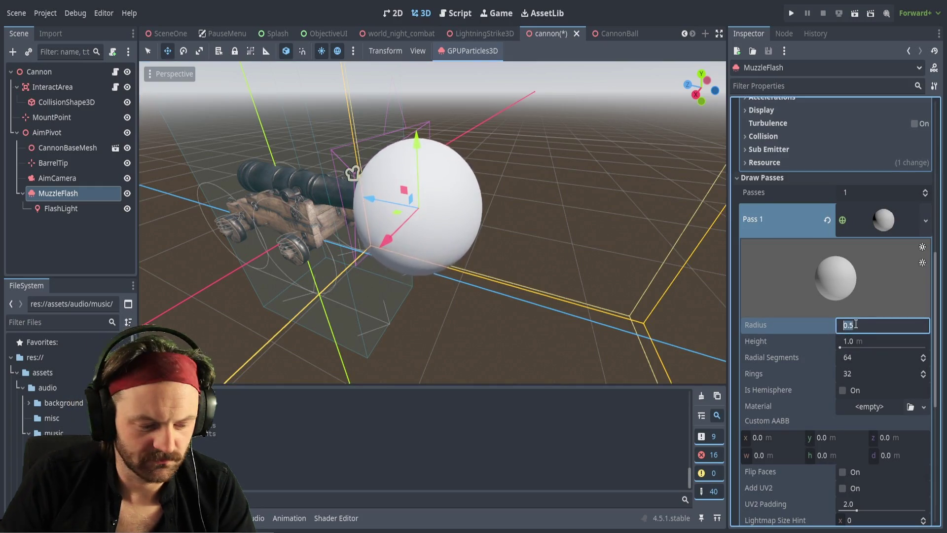
{"action": "type", "text": "0.1"}
{"action": "key", "text": "Return"}
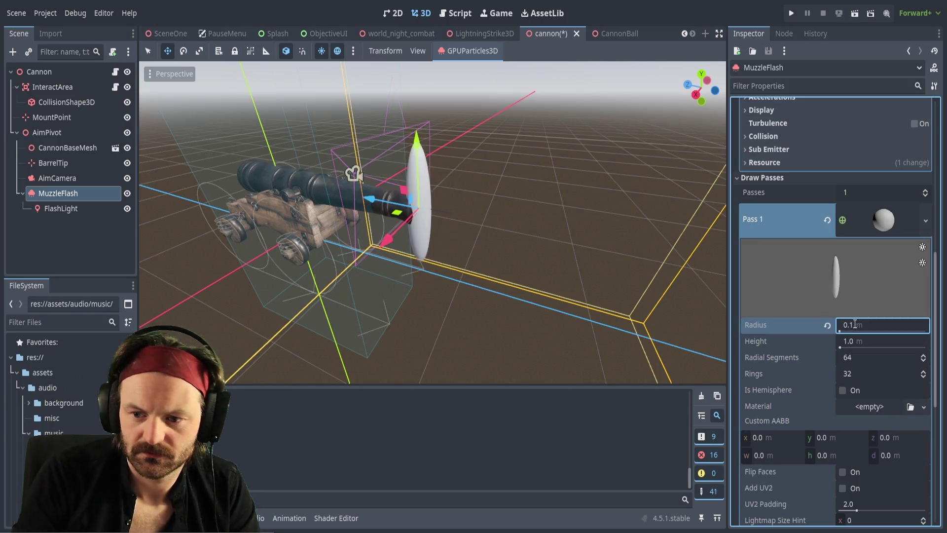
{"action": "left_click", "coordinate": [850, 341]}
{"action": "type", "text": "0.1"}
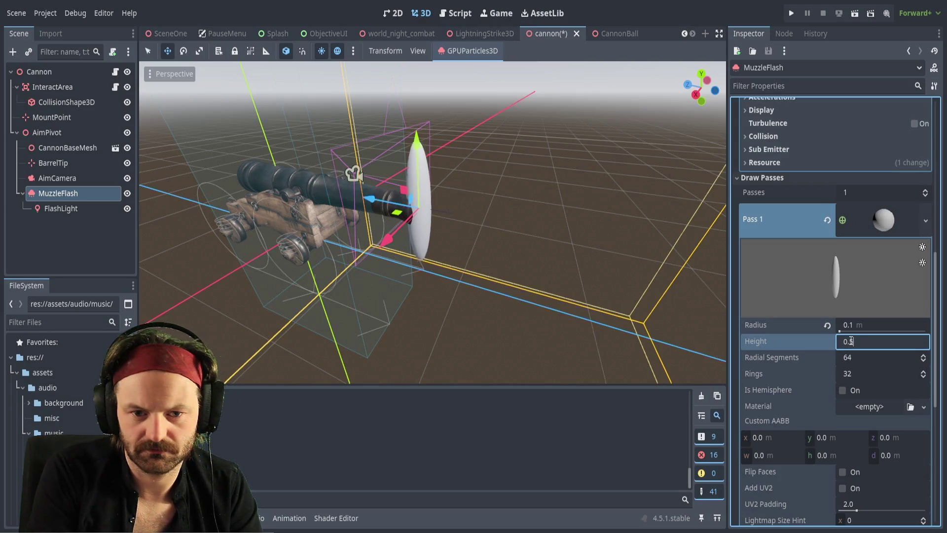
{"action": "key", "text": "Return"}
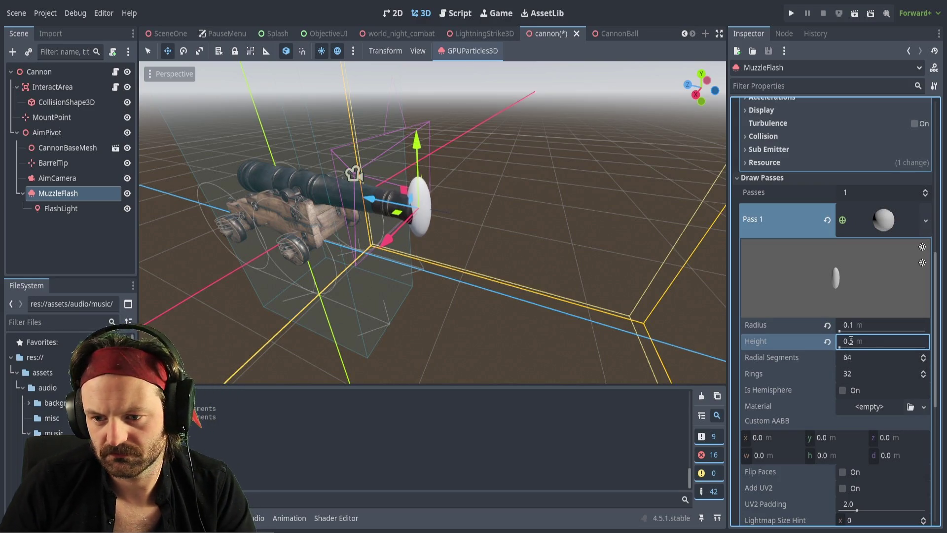
{"action": "left_click", "coordinate": [851, 339]}
{"action": "type", "text": "0.5"}
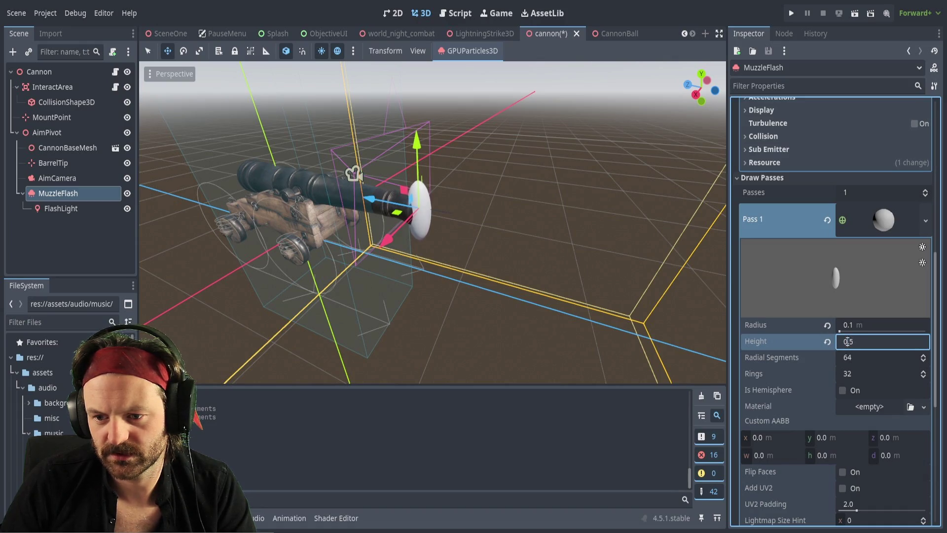
{"action": "key", "text": "Return"}
Adjust the sphere height, finally settling on 0.2 m.
{"action": "mouse_move", "coordinate": [851, 342]}
{"action": "left_mouse_down"}
{"action": "mouse_move", "coordinate": [888, 342]}
{"action": "mouse_move", "coordinate": [841, 342]}
{"action": "left_mouse_up"}
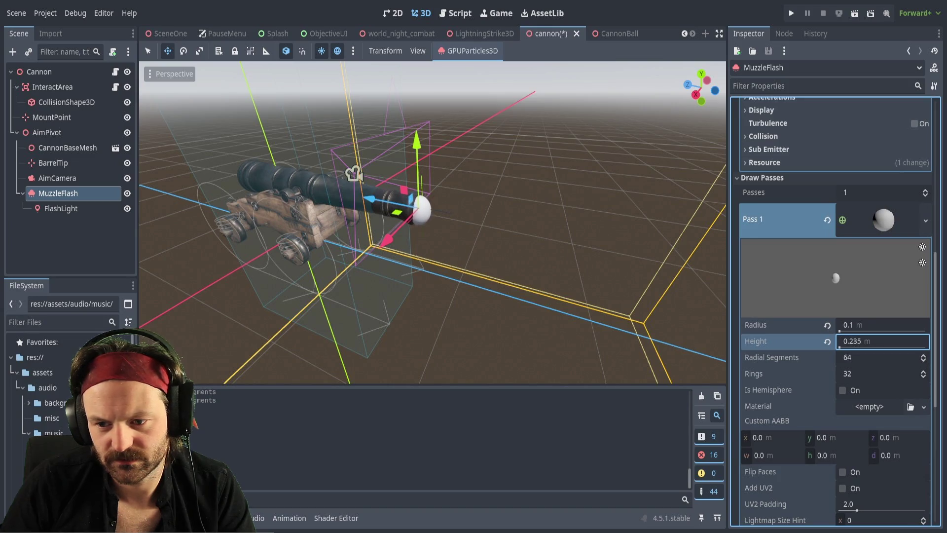
{"action": "left_click", "coordinate": [850, 341]}
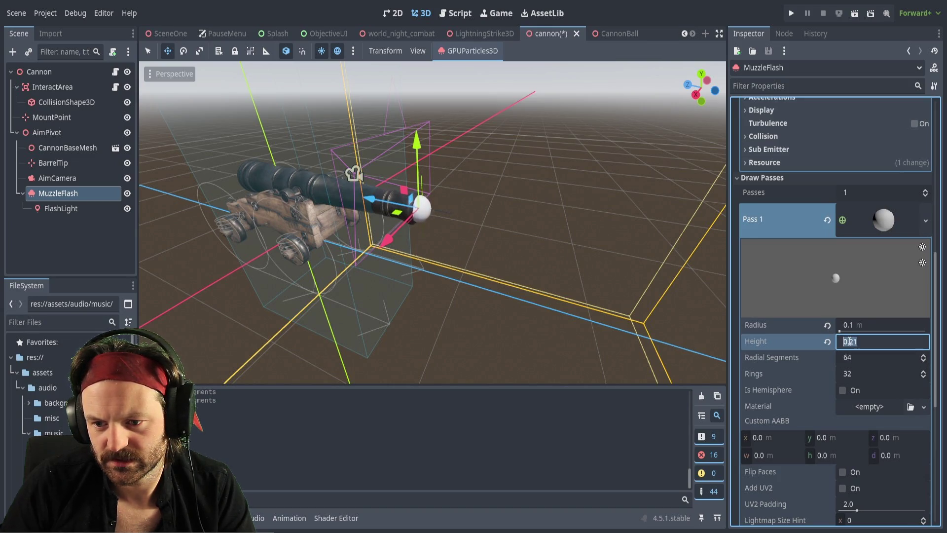
{"action": "key", "text": "BackSpace"}
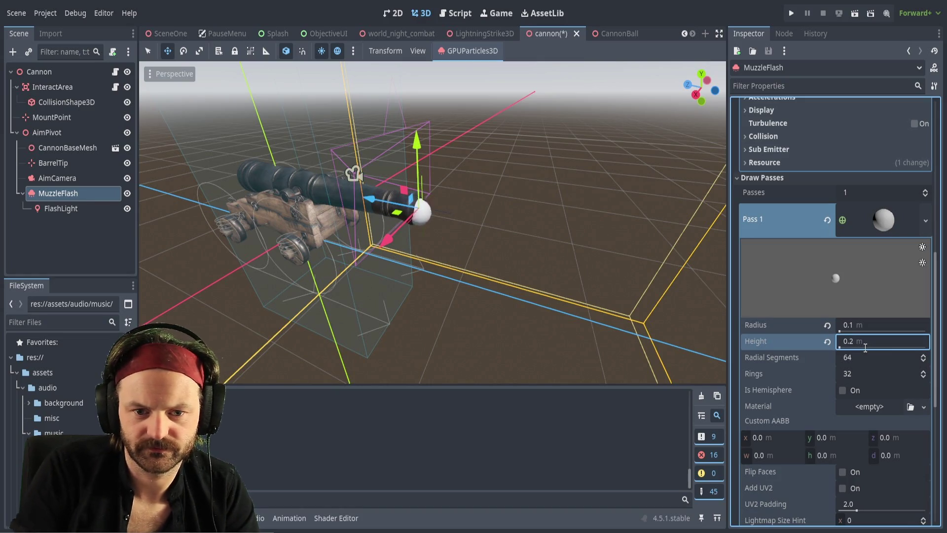
{"action": "key", "text": "Return"}
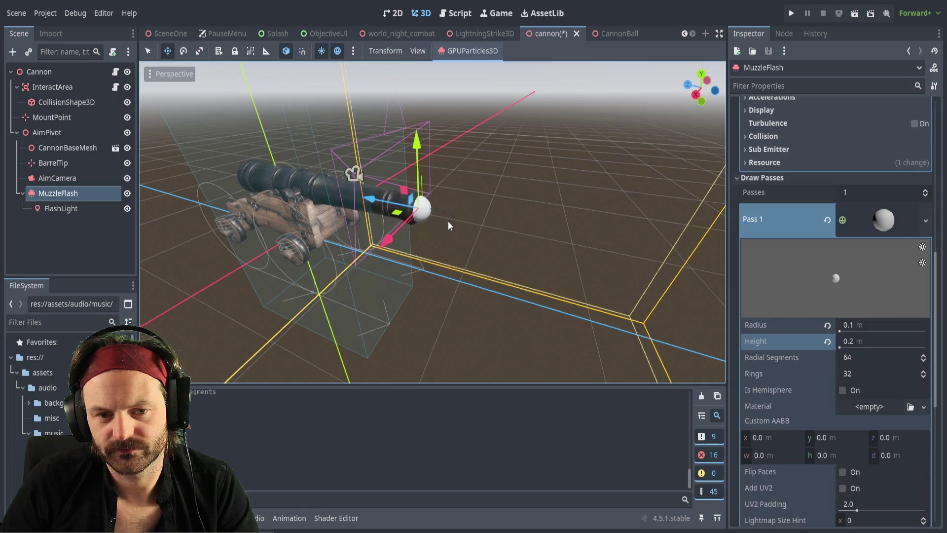
{"action": "scroll", "coordinate": [448, 221], "scroll_direction": "up", "scroll_amount": 6}
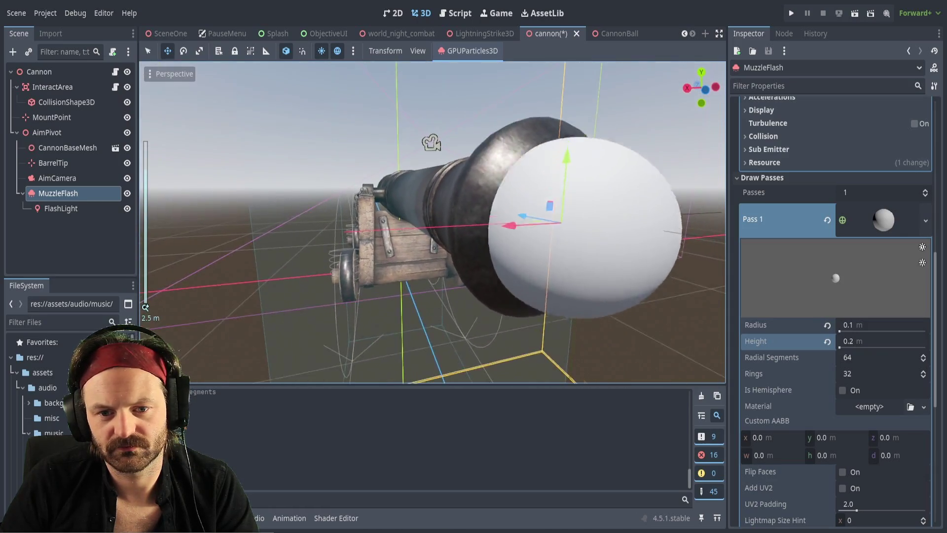
{"action": "scroll", "coordinate": [432, 143], "scroll_direction": "down", "scroll_amount": 5}
{"action": "mouse_move", "coordinate": [432, 143]}
{"action": "left_mouse_down"}
{"action": "mouse_move", "coordinate": [306, 148]}
{"action": "mouse_move", "coordinate": [372, 158]}
{"action": "mouse_move", "coordinate": [317, 158]}
{"action": "mouse_move", "coordinate": [289, 138]}
{"action": "left_mouse_up"}
{"action": "scroll", "coordinate": [293, 147], "scroll_direction": "up", "scroll_amount": 4}
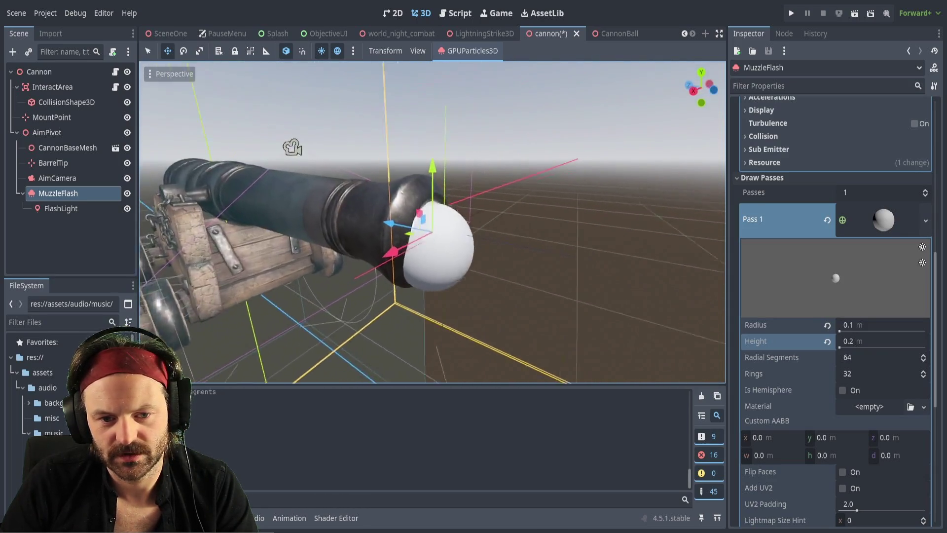
{"action": "scroll", "coordinate": [292, 147], "scroll_direction": "down", "scroll_amount": 3}
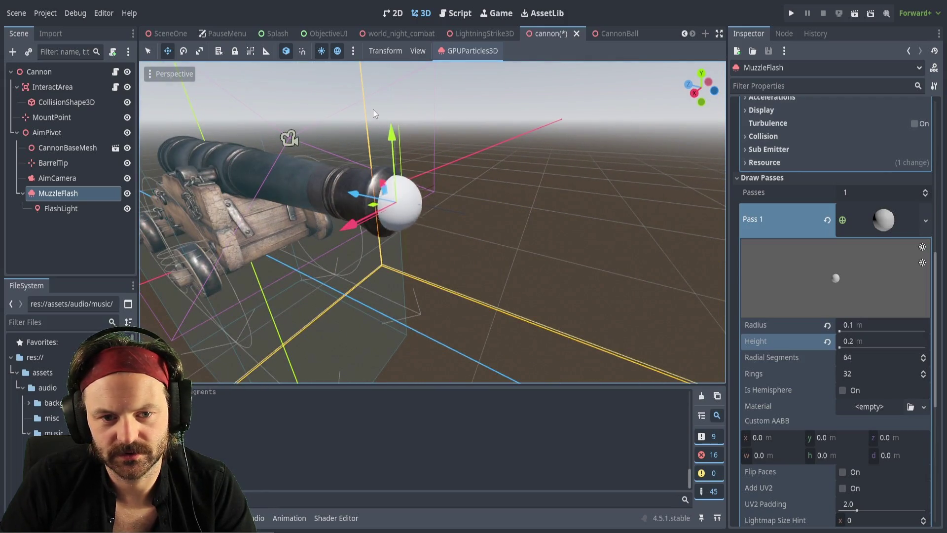
{"action": "scroll", "coordinate": [281, 139], "scroll_direction": "down", "scroll_amount": 2}
{"action": "mouse_move", "coordinate": [281, 140]}
{"action": "left_mouse_down"}
{"action": "mouse_move", "coordinate": [444, 191]}
{"action": "mouse_move", "coordinate": [619, 299]}
{"action": "left_mouse_up"}
{"action": "scroll", "coordinate": [444, 191], "scroll_direction": "up", "scroll_amount": 2}
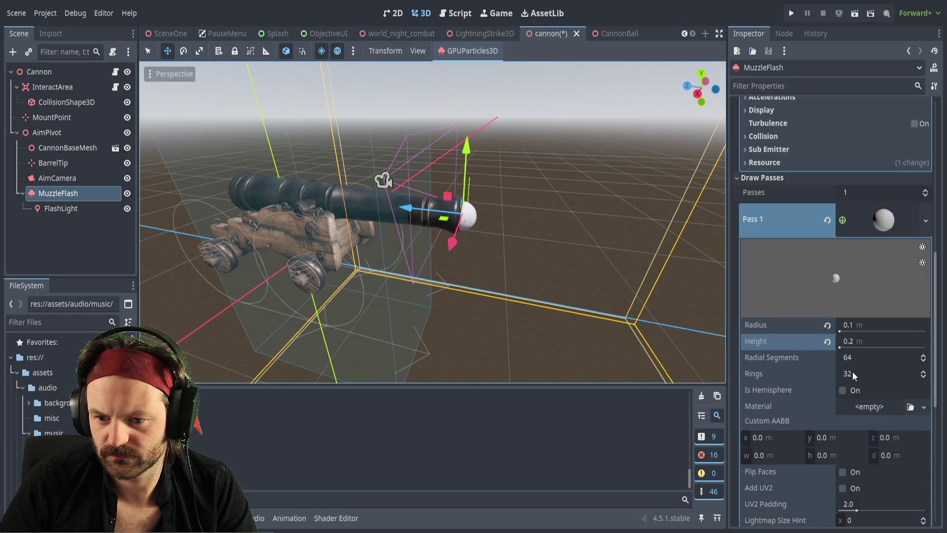
{"action": "scroll", "coordinate": [811, 420], "scroll_direction": "down", "scroll_amount": 3}
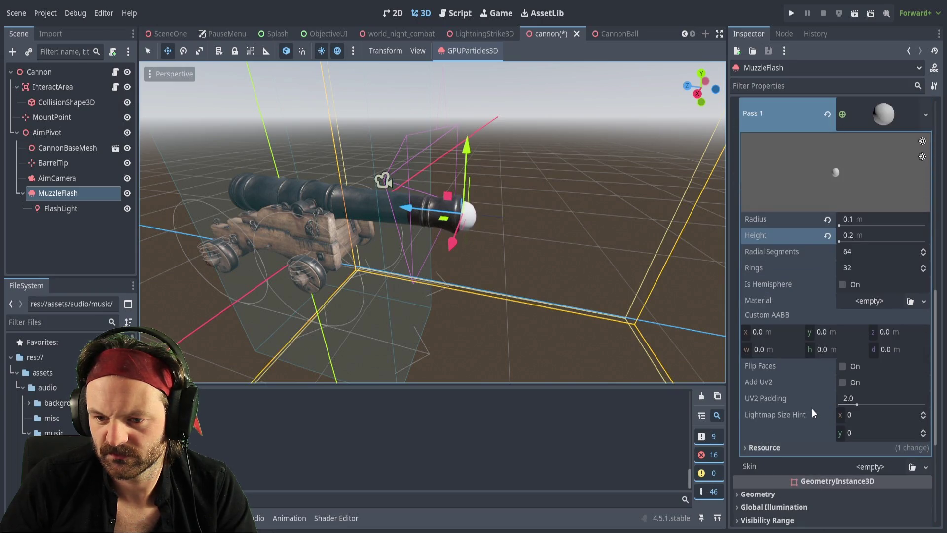
{"action": "scroll", "coordinate": [800, 395], "scroll_direction": "up", "scroll_amount": 2}
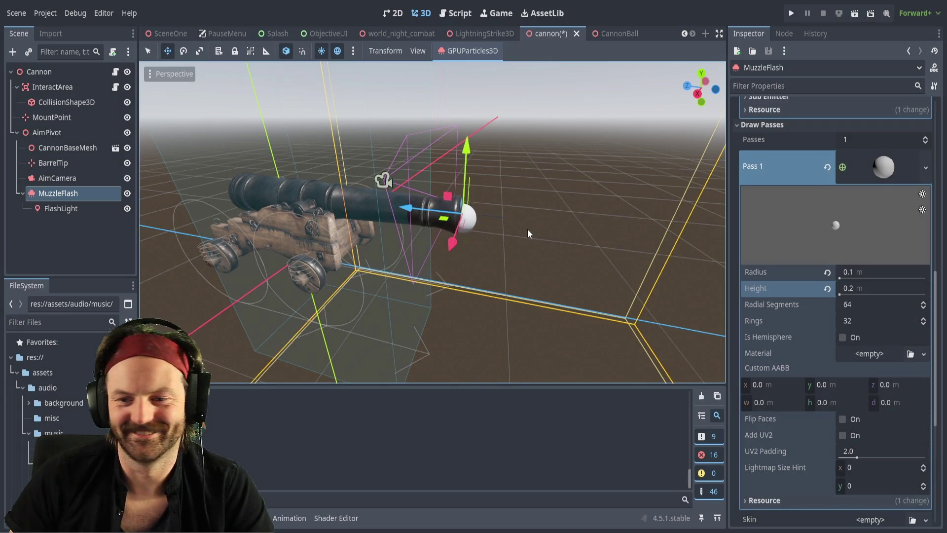
{"action": "scroll", "coordinate": [488, 274], "scroll_direction": "up", "scroll_amount": 4}
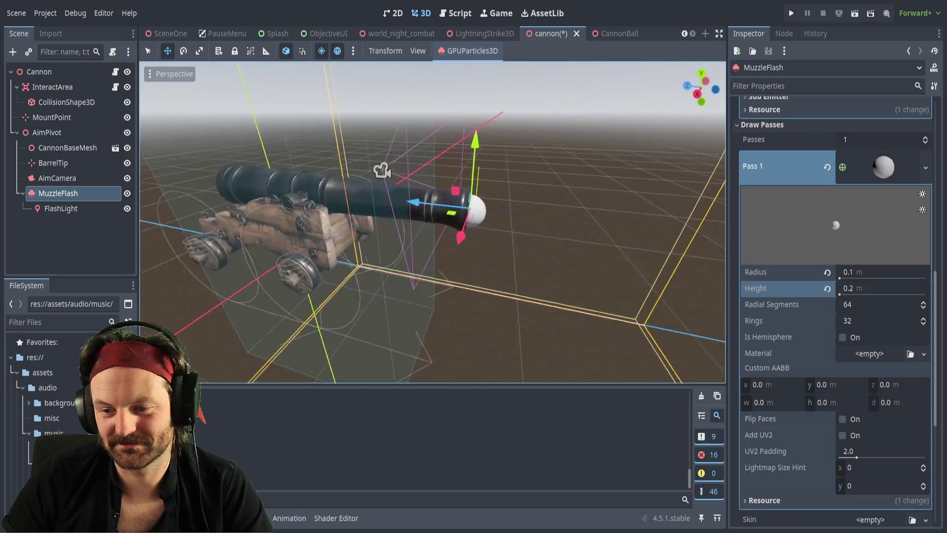
{"action": "scroll", "coordinate": [490, 294], "scroll_direction": "down", "scroll_amount": 5}
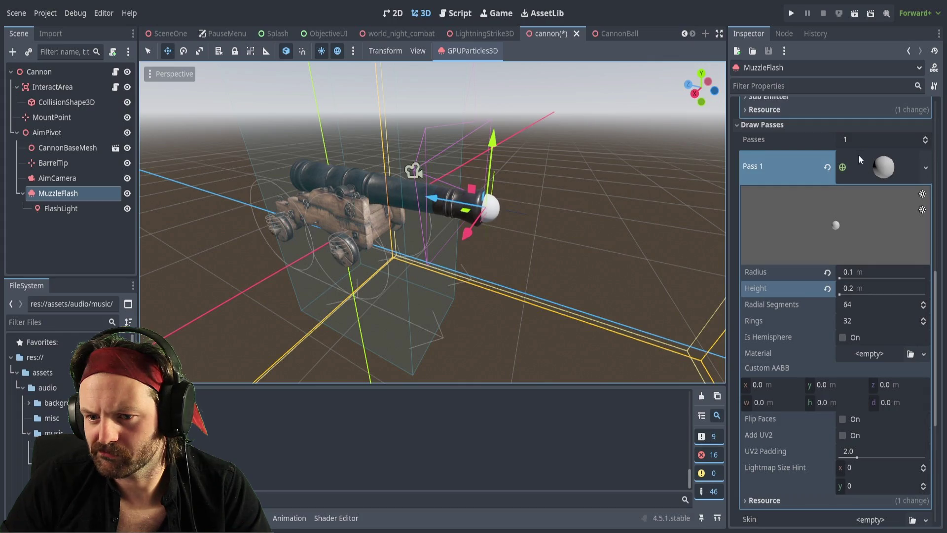
{"action": "scroll", "coordinate": [796, 126], "scroll_direction": "up", "scroll_amount": 1}
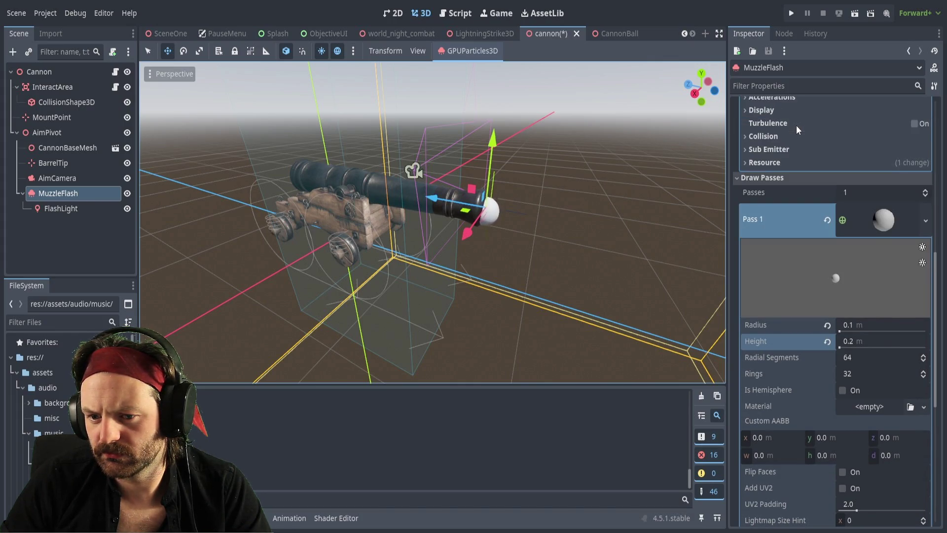
Raise the process material's Lifetime Randomness to the maximum 1.0.
{"action": "scroll", "coordinate": [796, 127], "scroll_direction": "up", "scroll_amount": 3}
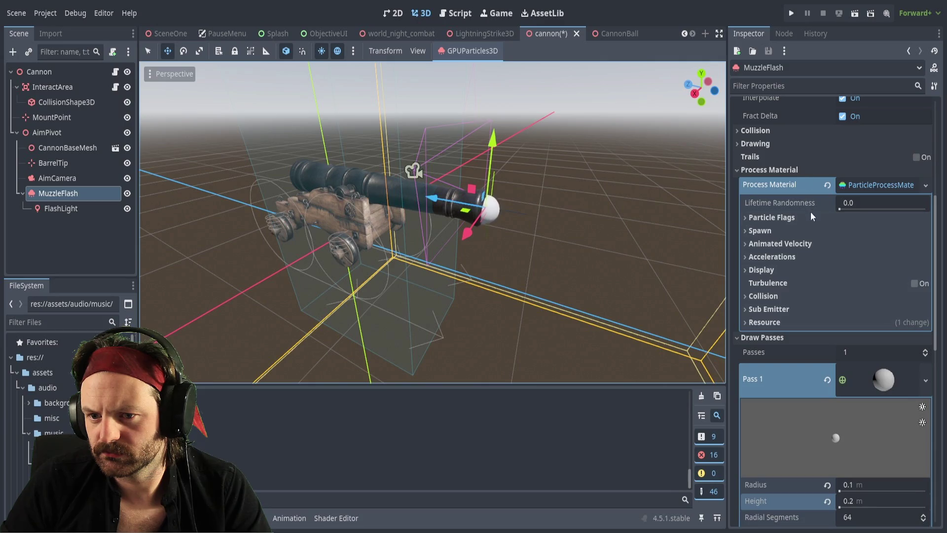
{"action": "left_click_drag", "start_coordinate": [840, 208], "coordinate": [848, 210]}
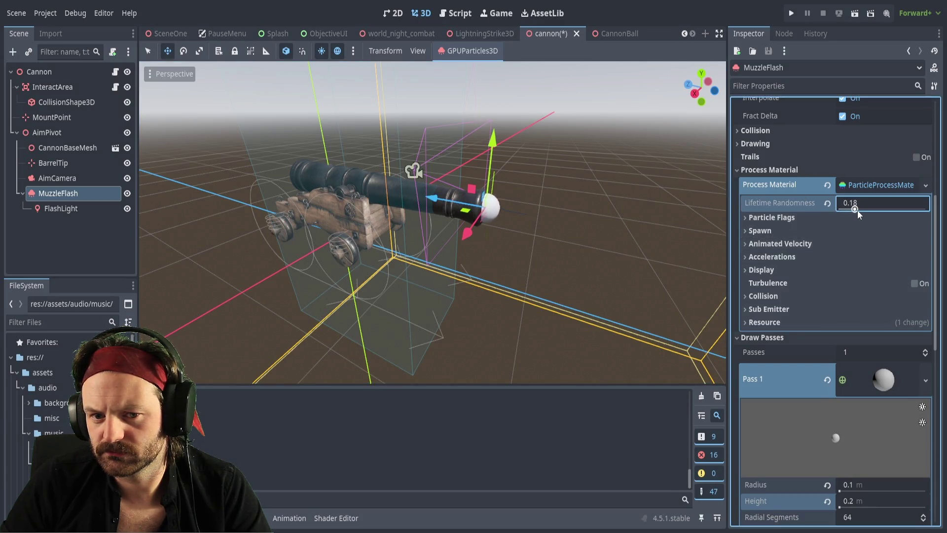
{"action": "left_click_drag", "start_coordinate": [912, 210], "coordinate": [932, 209]}
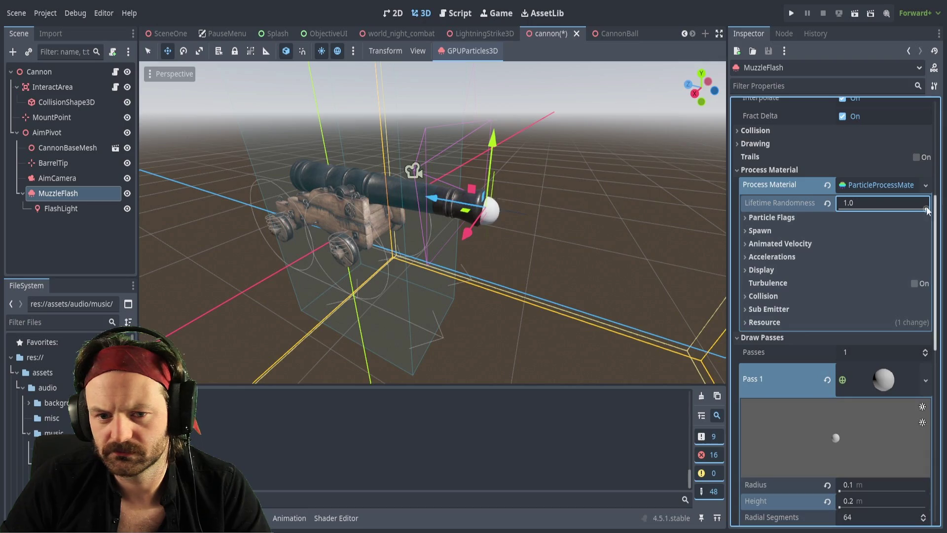
Reorient the view, check FlashLight, then reselect MuzzleFlash in the Inspector.
{"action": "scroll", "coordinate": [534, 220], "scroll_direction": "up", "scroll_amount": 5}
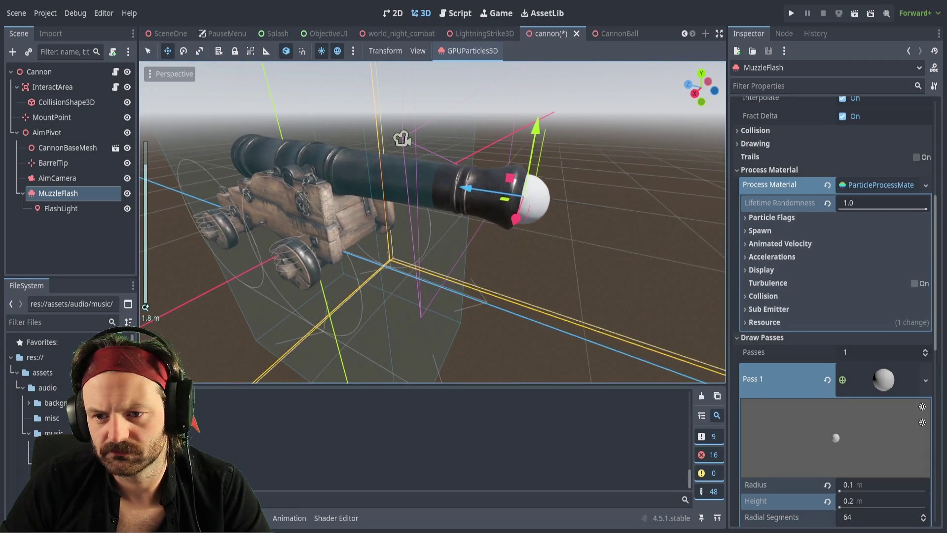
{"action": "left_click", "coordinate": [548, 237]}
{"action": "mouse_move", "coordinate": [547, 237]}
{"action": "left_mouse_down"}
{"action": "mouse_move", "coordinate": [483, 222]}
{"action": "mouse_move", "coordinate": [567, 217]}
{"action": "mouse_move", "coordinate": [360, 178]}
{"action": "left_mouse_up"}
{"action": "left_click", "coordinate": [388, 200]}
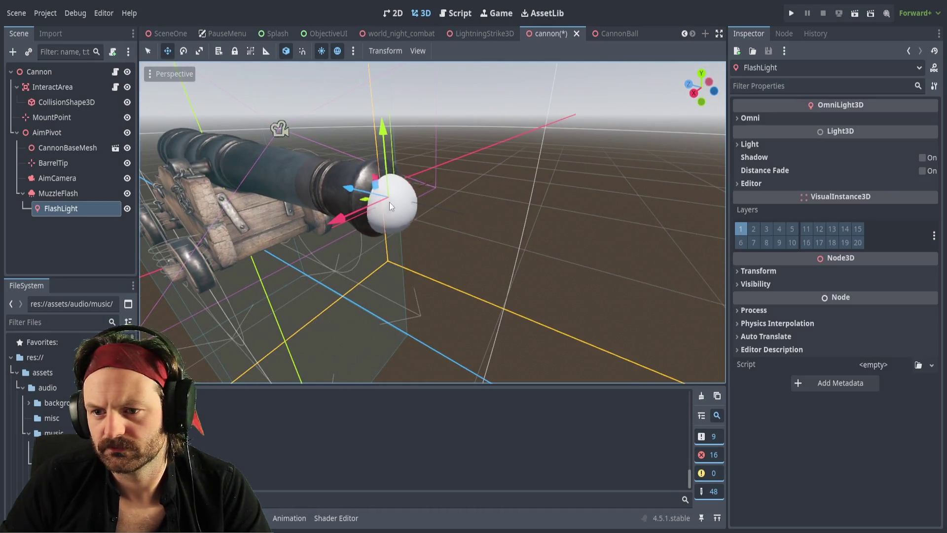
{"action": "left_click", "coordinate": [66, 194]}
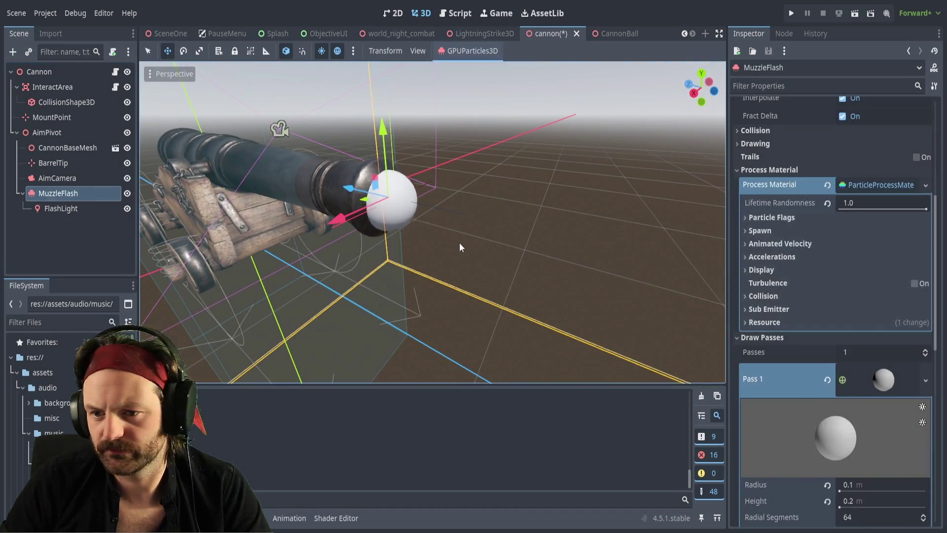
{"action": "left_click", "coordinate": [860, 204]}
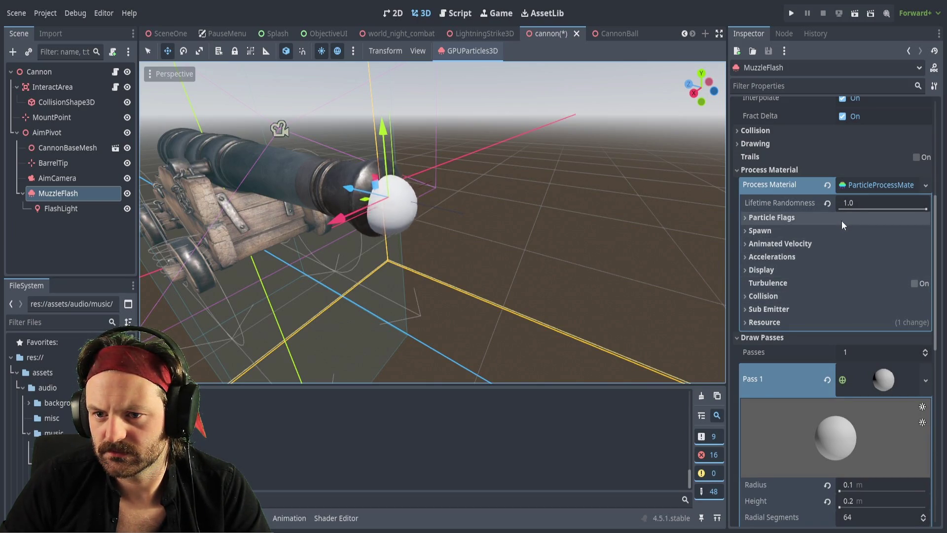
{"action": "scroll", "coordinate": [795, 222], "scroll_direction": "up", "scroll_amount": 3}
{"action": "scroll", "coordinate": [795, 221], "scroll_direction": "up", "scroll_amount": 2}
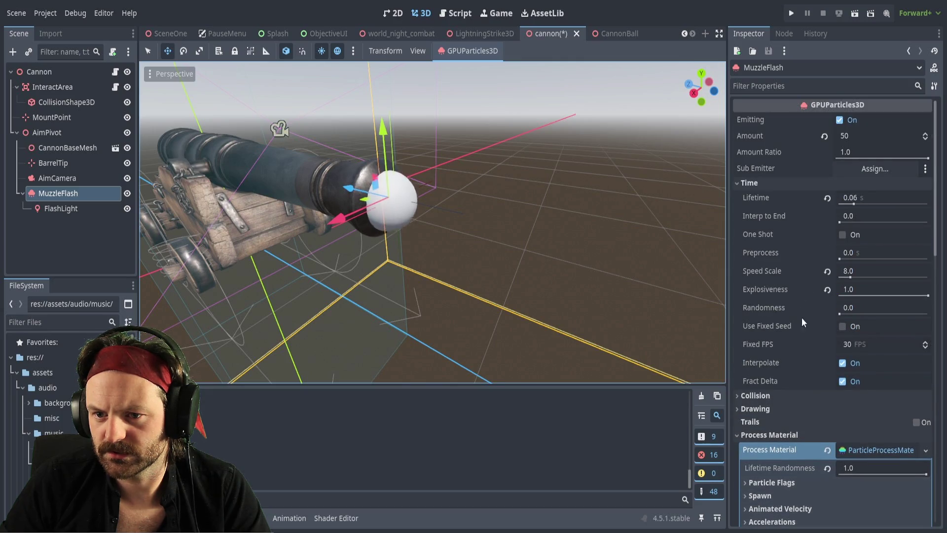
Revert Lifetime Randomness to its default 0.0.
{"action": "scroll", "coordinate": [806, 405], "scroll_direction": "down", "scroll_amount": 1}
{"action": "left_click", "coordinate": [826, 411]}
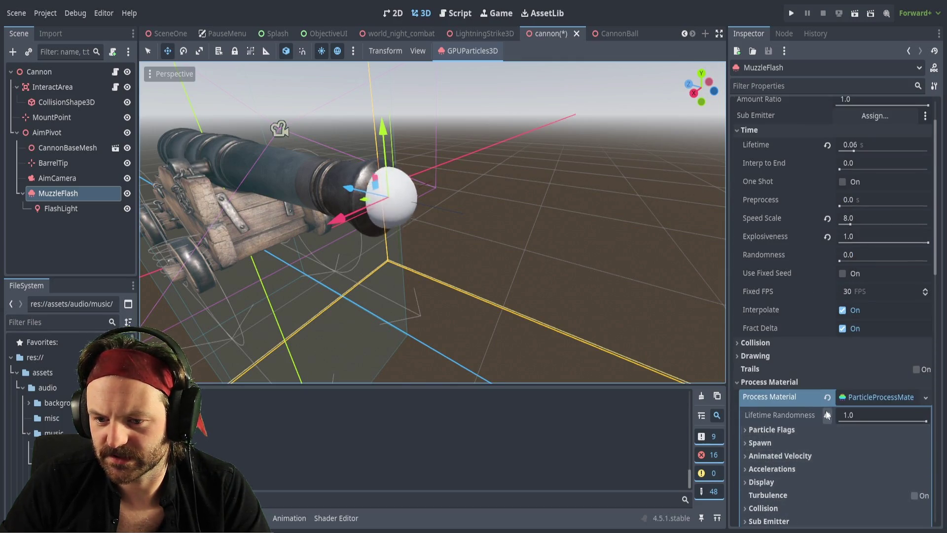
{"action": "scroll", "coordinate": [828, 197], "scroll_direction": "up", "scroll_amount": 1}
Experiment with the Lifetime slider, then enter a 0.06 s particle lifetime.
{"action": "left_click_drag", "start_coordinate": [856, 205], "coordinate": [886, 205]}
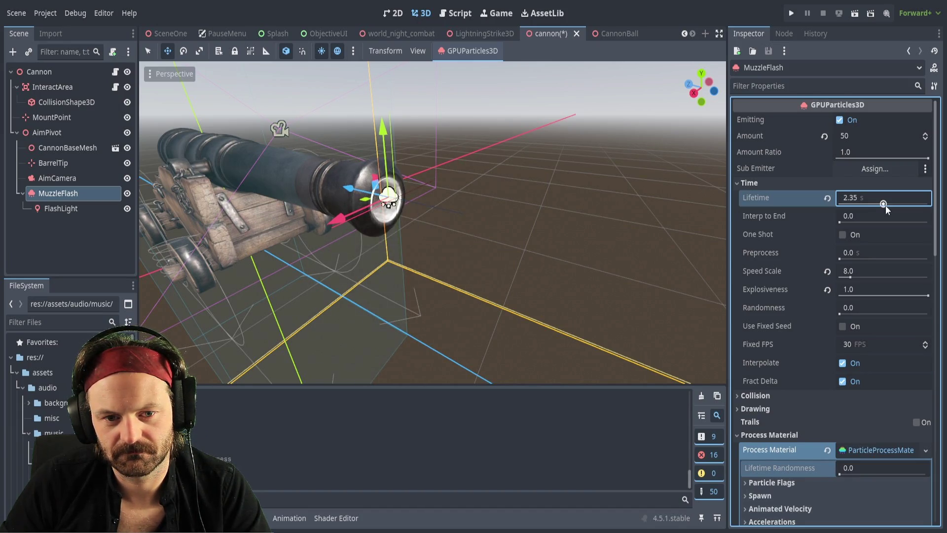
{"action": "mouse_move", "coordinate": [886, 206]}
{"action": "left_mouse_down"}
{"action": "mouse_move", "coordinate": [897, 209]}
{"action": "mouse_move", "coordinate": [859, 205]}
{"action": "left_mouse_up"}
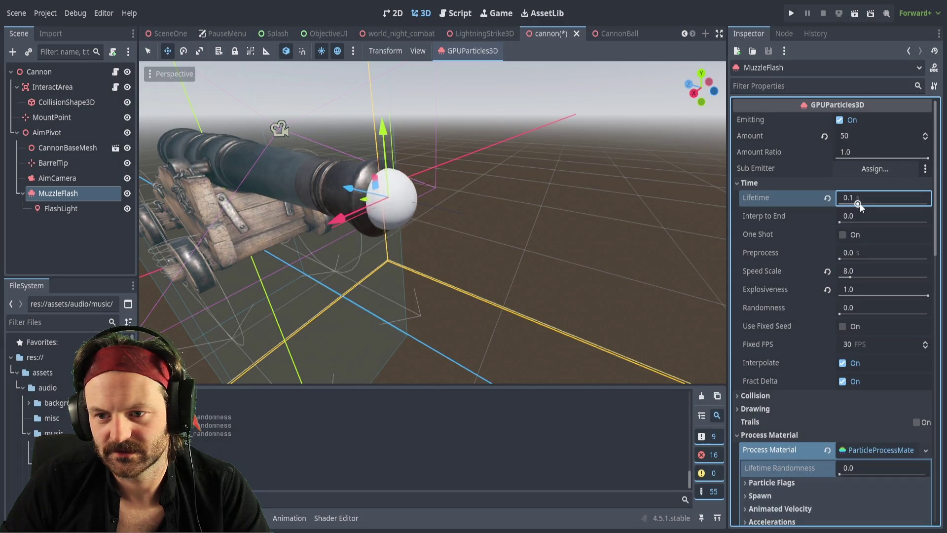
{"action": "left_click_drag", "start_coordinate": [860, 203], "coordinate": [858, 204]}
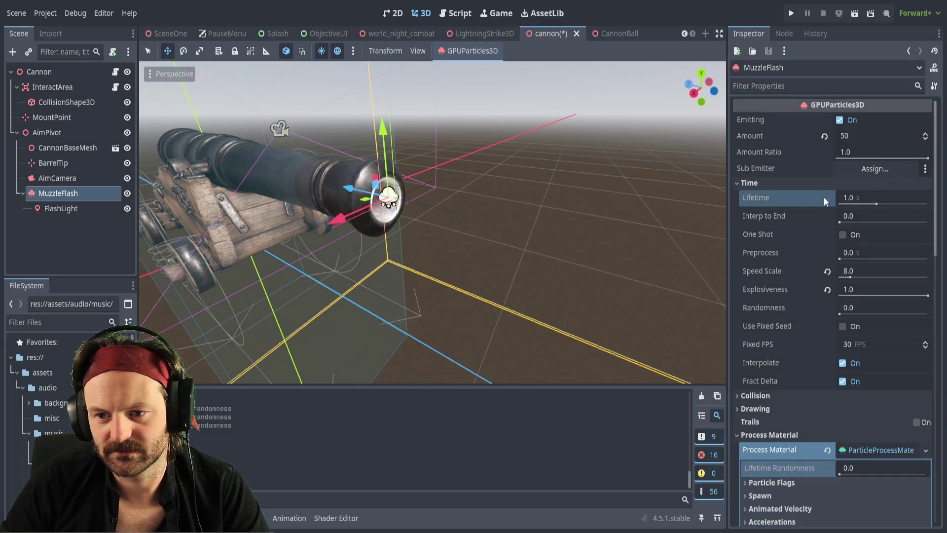
{"action": "left_click_drag", "start_coordinate": [840, 203], "coordinate": [833, 203]}
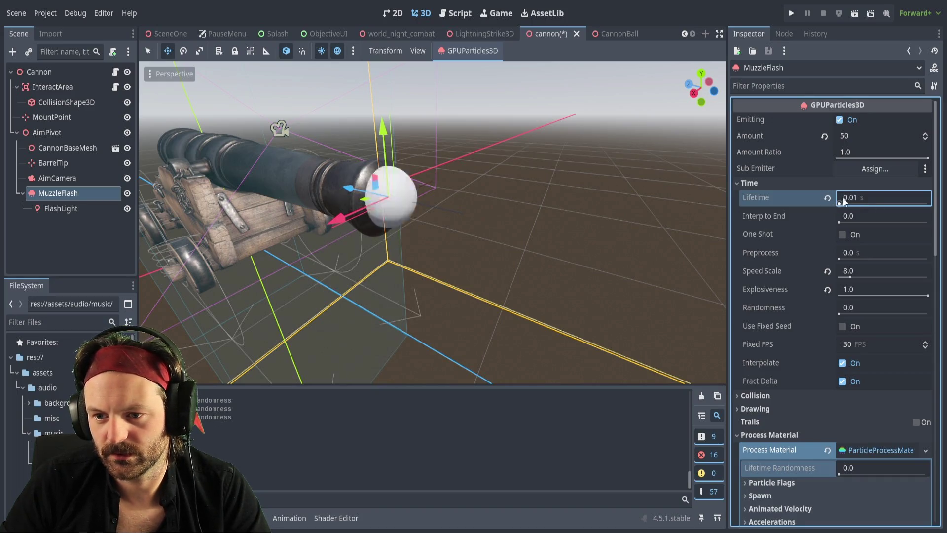
{"action": "key", "text": "BackSpace"}
{"action": "type", "text": "6"}
{"action": "key", "text": "Return"}
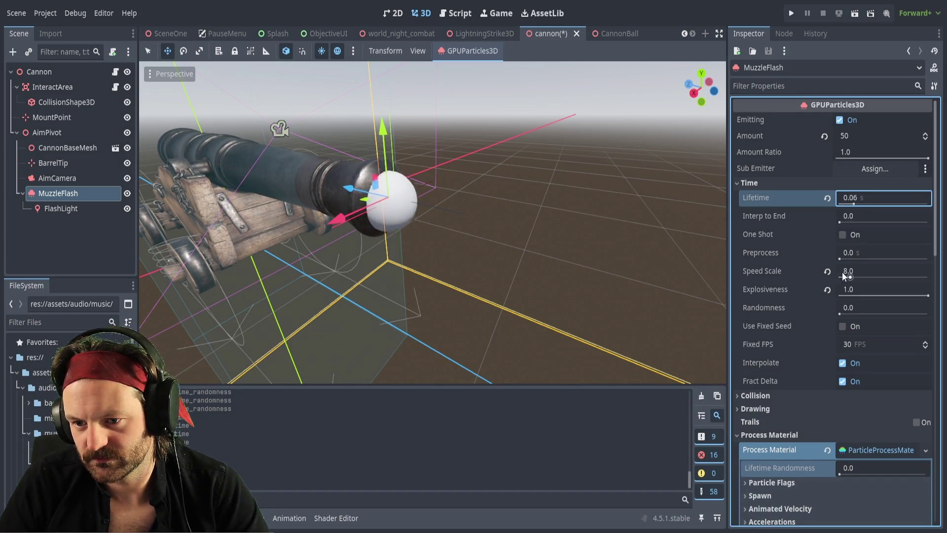
Revert Speed Scale to 1.0 and drag the particle lifetime longer.
{"action": "left_click", "coordinate": [827, 271]}
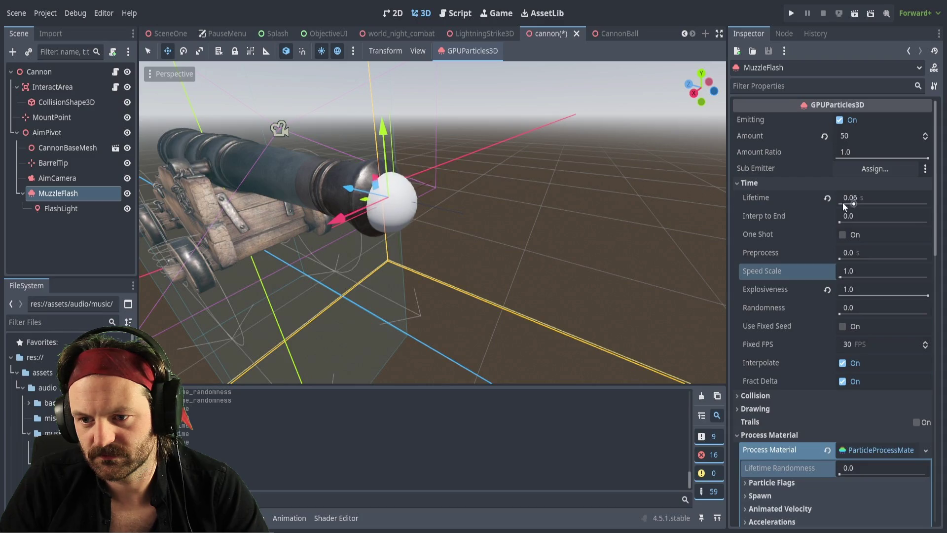
{"action": "left_click_drag", "start_coordinate": [854, 205], "coordinate": [872, 205]}
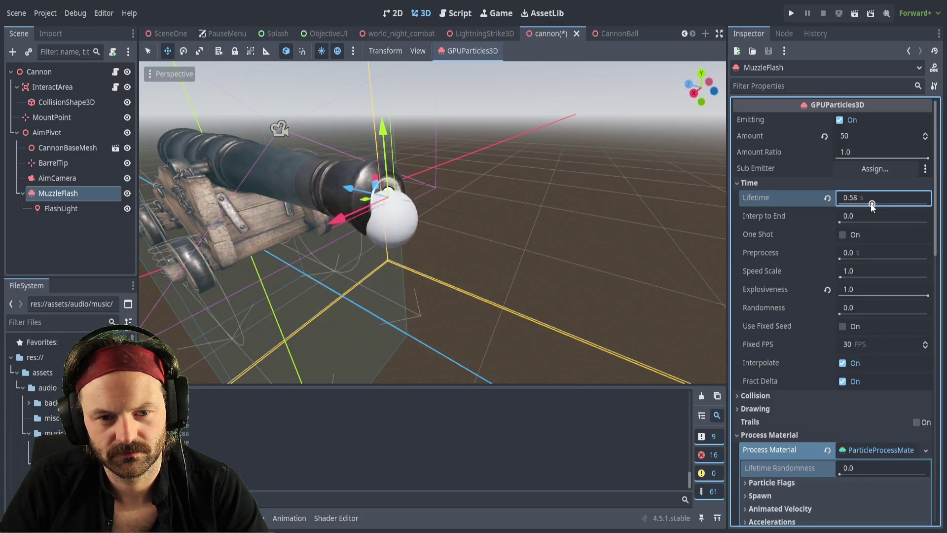
{"action": "mouse_move", "coordinate": [409, 222]}
{"action": "left_mouse_down"}
{"action": "mouse_move", "coordinate": [405, 63]}
{"action": "mouse_move", "coordinate": [420, 222]}
{"action": "mouse_move", "coordinate": [375, 148]}
{"action": "mouse_move", "coordinate": [385, 177]}
{"action": "left_mouse_up"}
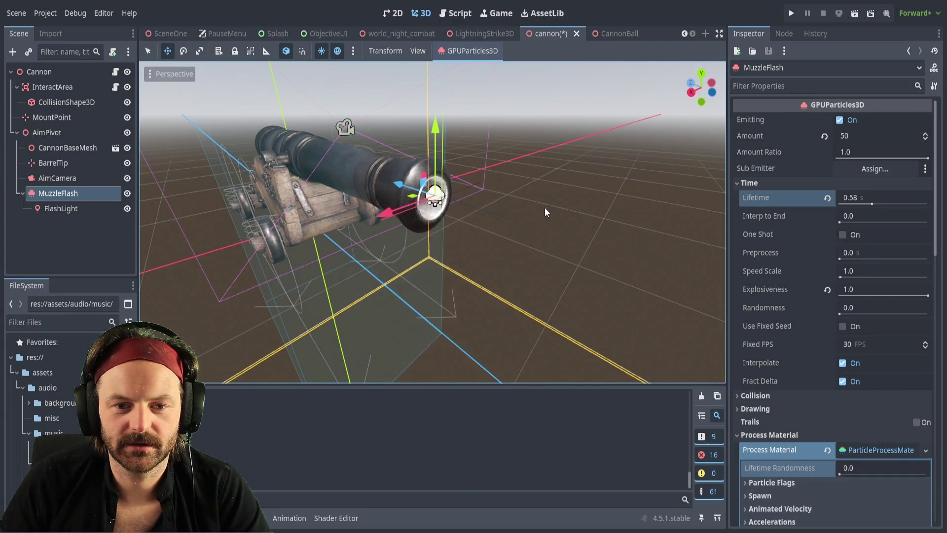
Reselect MuzzleFlash and revert its Lifetime to the default 1.0 s.
{"action": "left_click", "coordinate": [55, 209]}
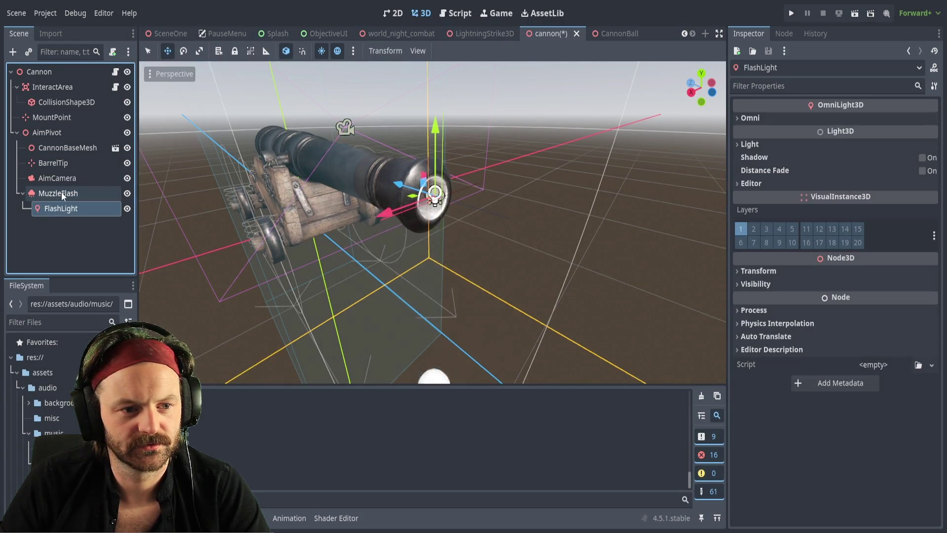
{"action": "left_click", "coordinate": [62, 194]}
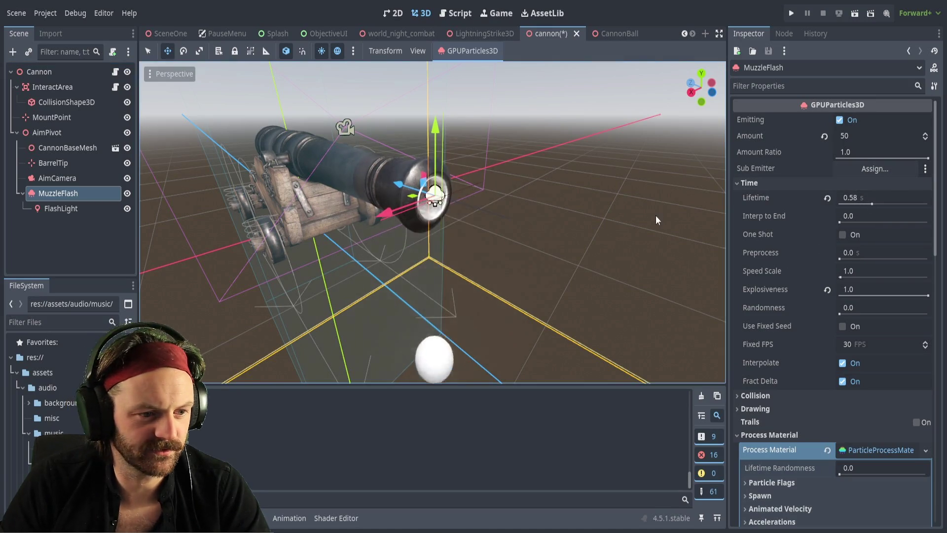
{"action": "left_click", "coordinate": [827, 198]}
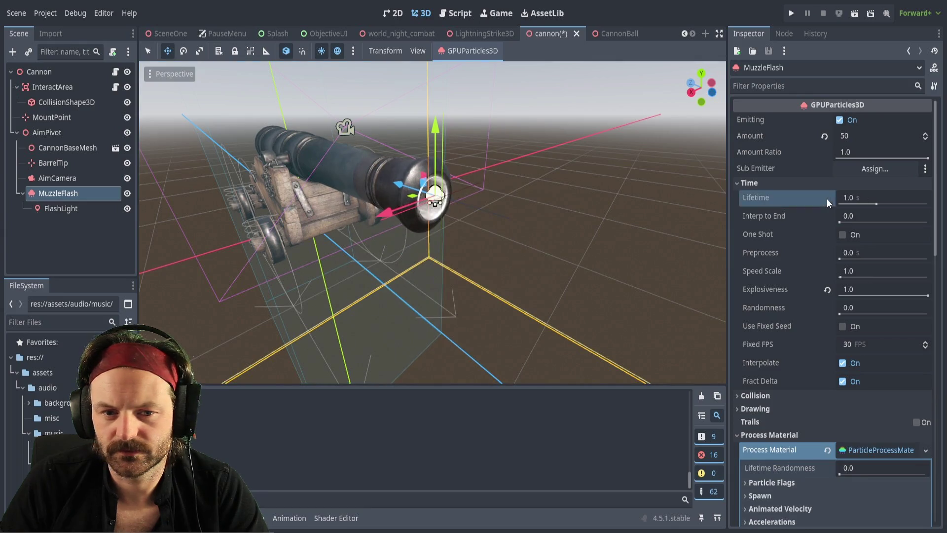
Set the particle lifetime to 0.06 s and bring up FlashLight's Light properties.
{"action": "left_click", "coordinate": [852, 198]}
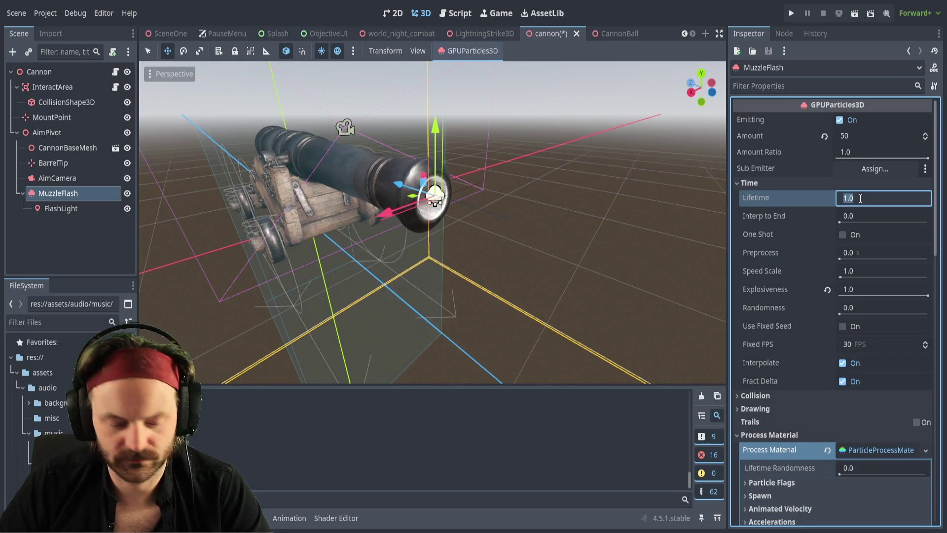
{"action": "type", "text": "0.06"}
{"action": "key", "text": "Return"}
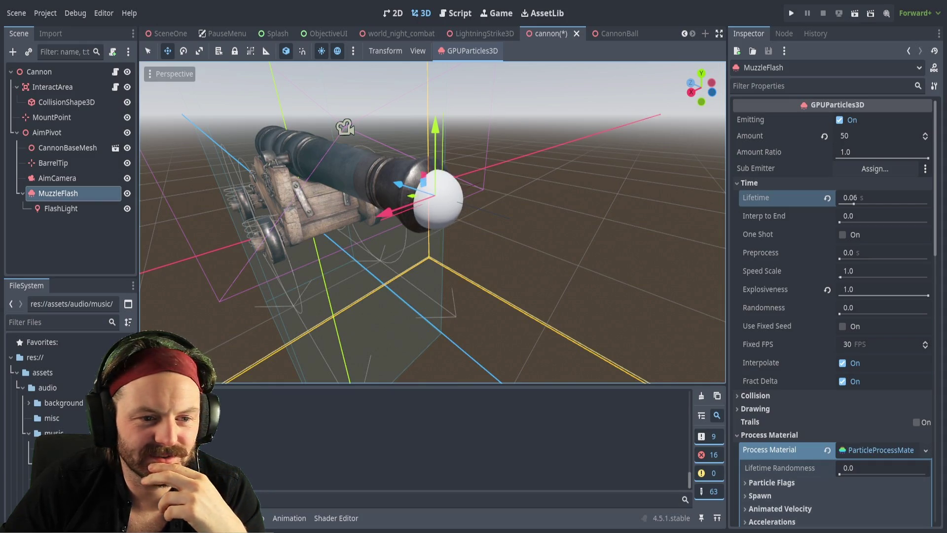
{"action": "left_click", "coordinate": [70, 208]}
{"action": "left_click", "coordinate": [741, 144]}
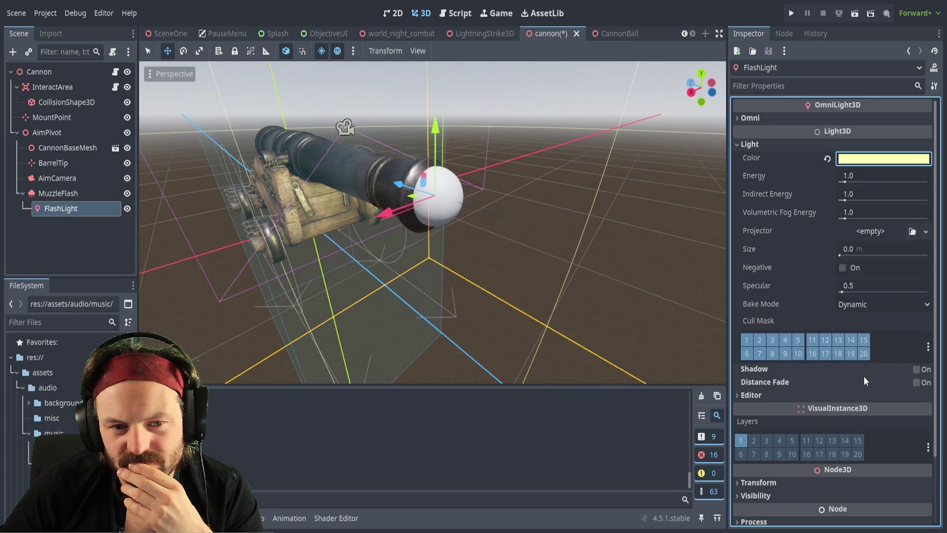
Settle FlashLight's colour, keep Energy at 1.0 and enlarge Size to 1.0 m.
{"action": "key", "text": "ctrl+z"}
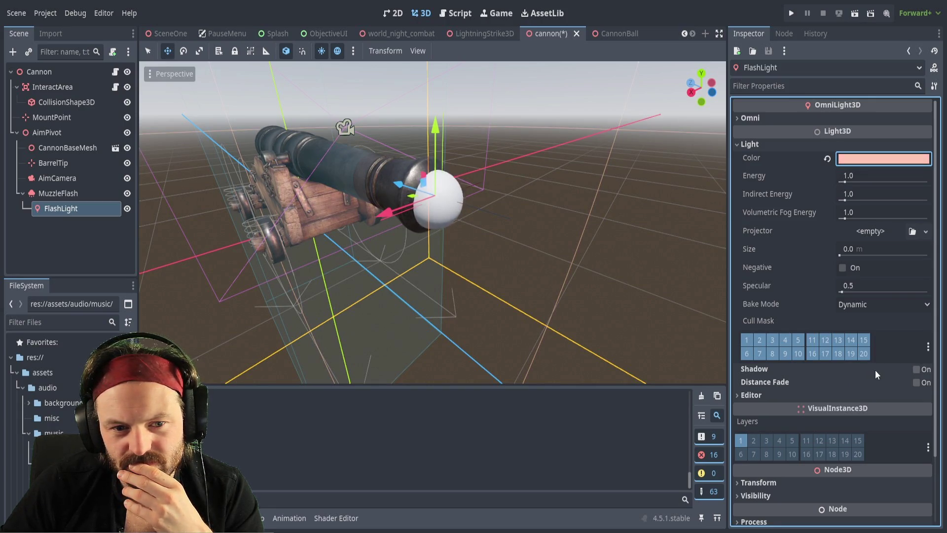
{"action": "key", "text": "ctrl+shift+z"}
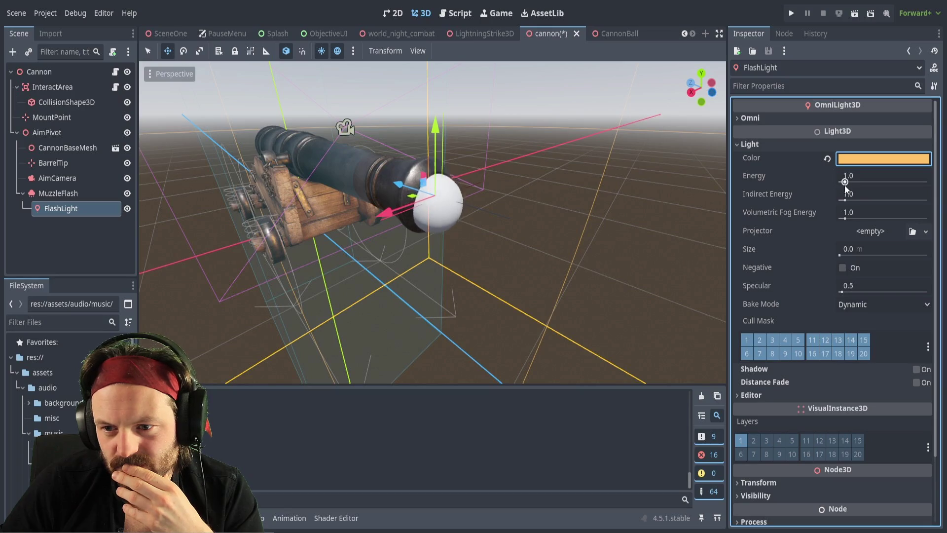
{"action": "left_click_drag", "start_coordinate": [845, 183], "coordinate": [828, 186]}
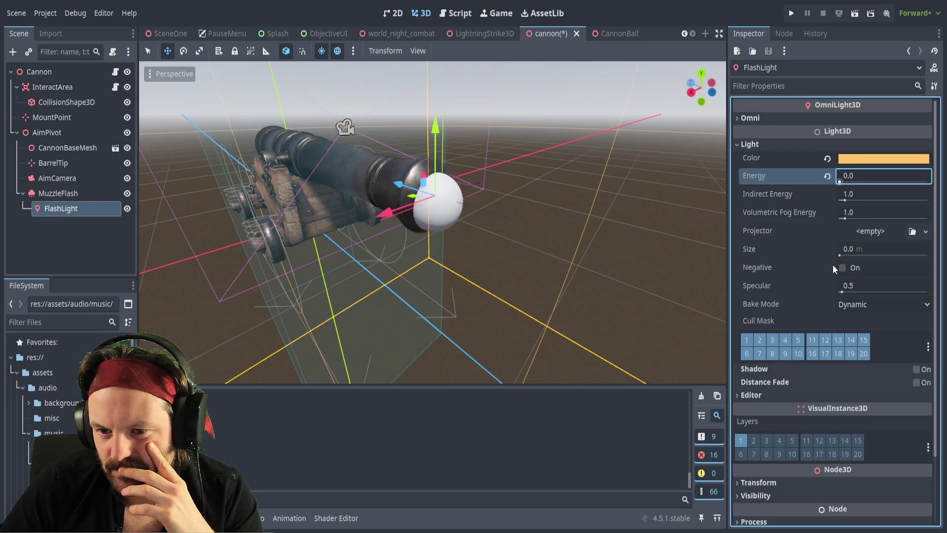
{"action": "mouse_move", "coordinate": [845, 254]}
{"action": "left_mouse_down"}
{"action": "mouse_move", "coordinate": [883, 254]}
{"action": "mouse_move", "coordinate": [841, 256]}
{"action": "left_mouse_up"}
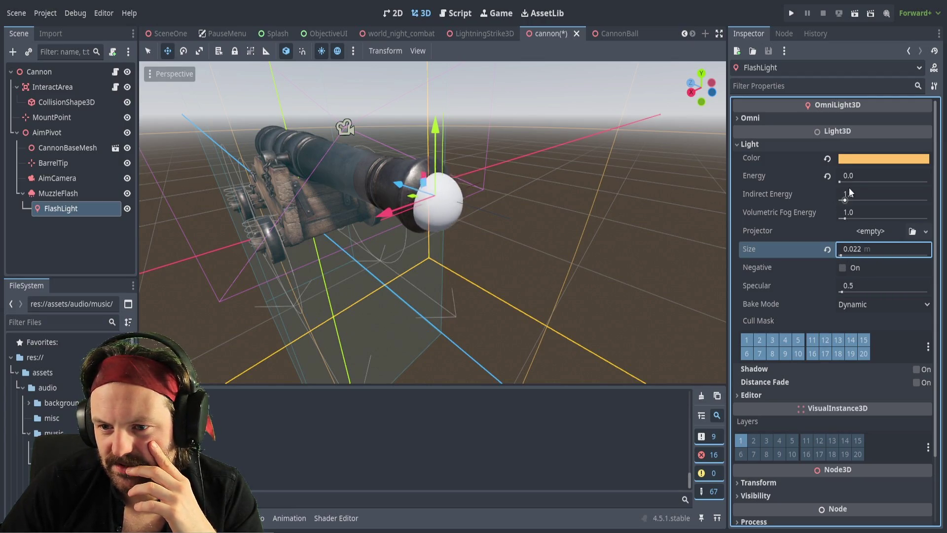
{"action": "left_click", "coordinate": [827, 176]}
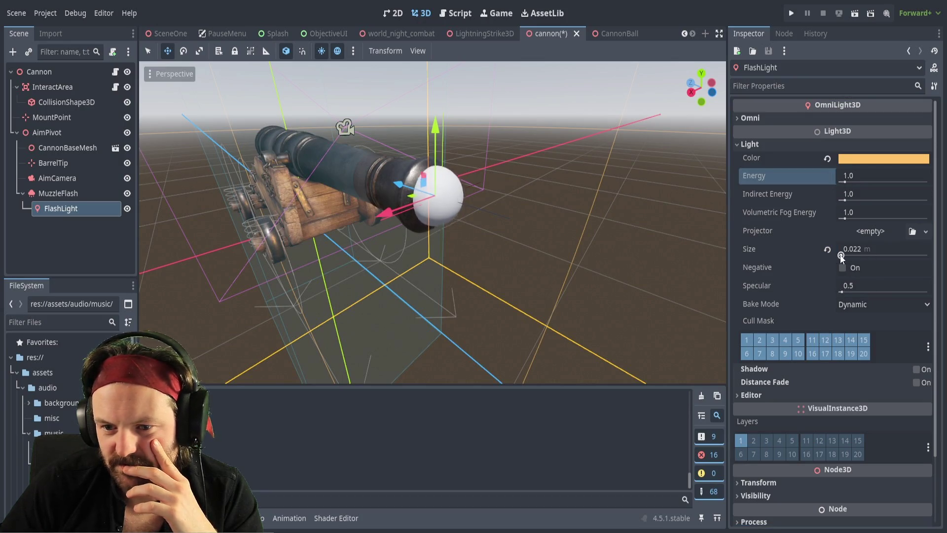
{"action": "mouse_move", "coordinate": [841, 256]}
{"action": "left_mouse_down"}
{"action": "mouse_move", "coordinate": [928, 254]}
{"action": "mouse_move", "coordinate": [901, 248]}
{"action": "mouse_move", "coordinate": [937, 255]}
{"action": "left_mouse_up"}
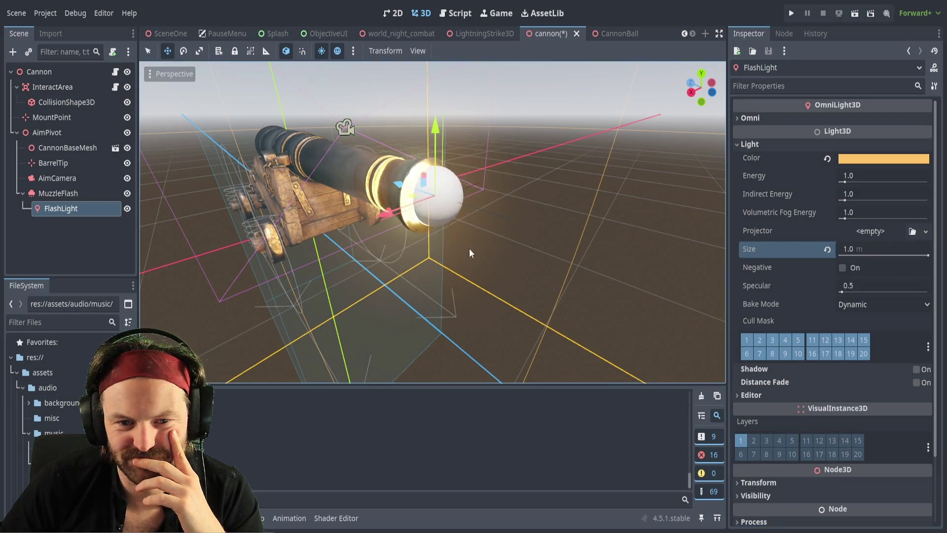
Nudge the FlashLight slightly along one axis near the cannon.
{"action": "mouse_move", "coordinate": [434, 222]}
{"action": "left_mouse_down"}
{"action": "mouse_move", "coordinate": [385, 212]}
{"action": "mouse_move", "coordinate": [410, 108]}
{"action": "mouse_move", "coordinate": [402, 104]}
{"action": "mouse_move", "coordinate": [147, 94]}
{"action": "mouse_move", "coordinate": [150, 188]}
{"action": "left_mouse_up"}
{"action": "left_click", "coordinate": [64, 213]}
{"action": "mouse_move", "coordinate": [345, 198]}
{"action": "left_mouse_down"}
{"action": "mouse_move", "coordinate": [489, 200]}
{"action": "mouse_move", "coordinate": [376, 196]}
{"action": "mouse_move", "coordinate": [355, 163]}
{"action": "mouse_move", "coordinate": [327, 148]}
{"action": "mouse_move", "coordinate": [201, 142]}
{"action": "mouse_move", "coordinate": [257, 164]}
{"action": "left_mouse_up"}
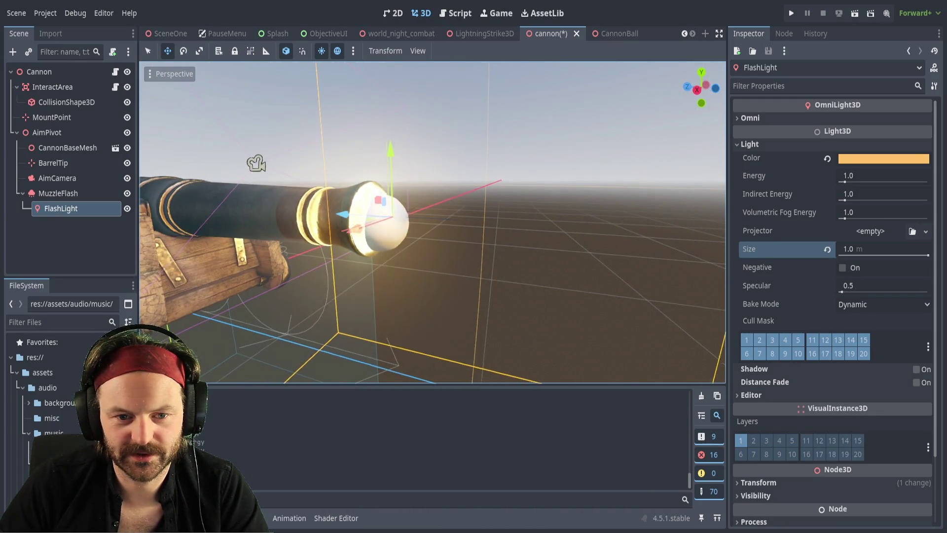
Frame FlashLight from the side and slide it along the blue axis toward the muzzle.
{"action": "left_click_drag", "start_coordinate": [674, 237], "coordinate": [592, 232]}
{"action": "mouse_move", "coordinate": [396, 178]}
{"action": "left_mouse_down"}
{"action": "mouse_move", "coordinate": [281, 158]}
{"action": "mouse_move", "coordinate": [265, 126]}
{"action": "mouse_move", "coordinate": [239, 130]}
{"action": "left_mouse_up"}
{"action": "mouse_move", "coordinate": [381, 204]}
{"action": "left_mouse_down"}
{"action": "mouse_move", "coordinate": [365, 200]}
{"action": "mouse_move", "coordinate": [573, 223]}
{"action": "mouse_move", "coordinate": [365, 216]}
{"action": "left_mouse_up"}
{"action": "key", "text": "f"}
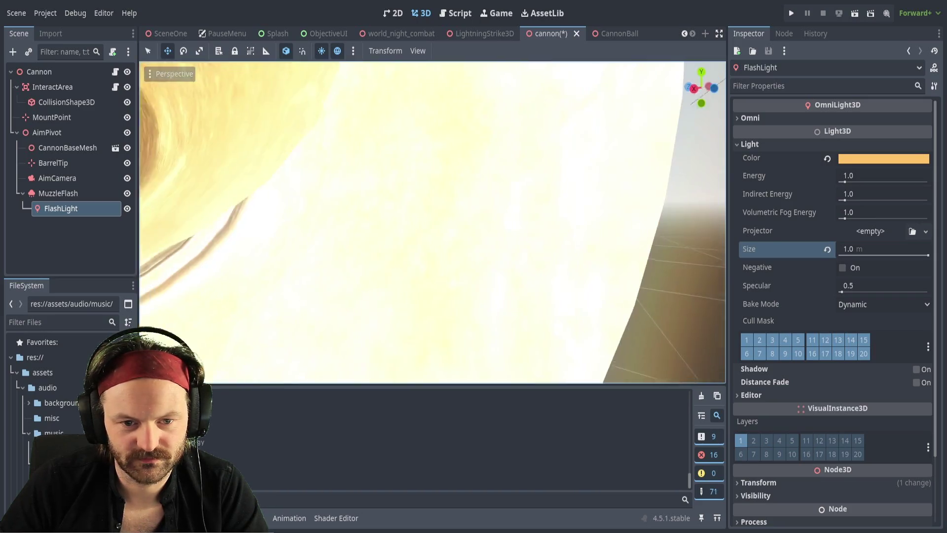
{"action": "scroll", "coordinate": [370, 211], "scroll_direction": "down", "scroll_amount": 5}
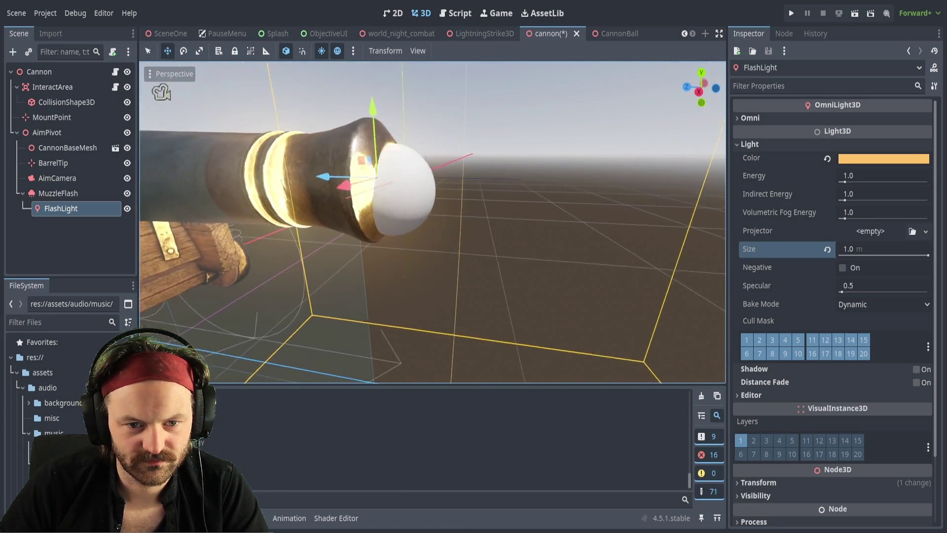
{"action": "scroll", "coordinate": [370, 211], "scroll_direction": "up", "scroll_amount": 2}
{"action": "mouse_move", "coordinate": [370, 211]}
{"action": "left_mouse_down"}
{"action": "mouse_move", "coordinate": [419, 218]}
{"action": "mouse_move", "coordinate": [394, 223]}
{"action": "mouse_move", "coordinate": [404, 223]}
{"action": "left_mouse_up"}
{"action": "scroll", "coordinate": [527, 302], "scroll_direction": "down", "scroll_amount": 5}
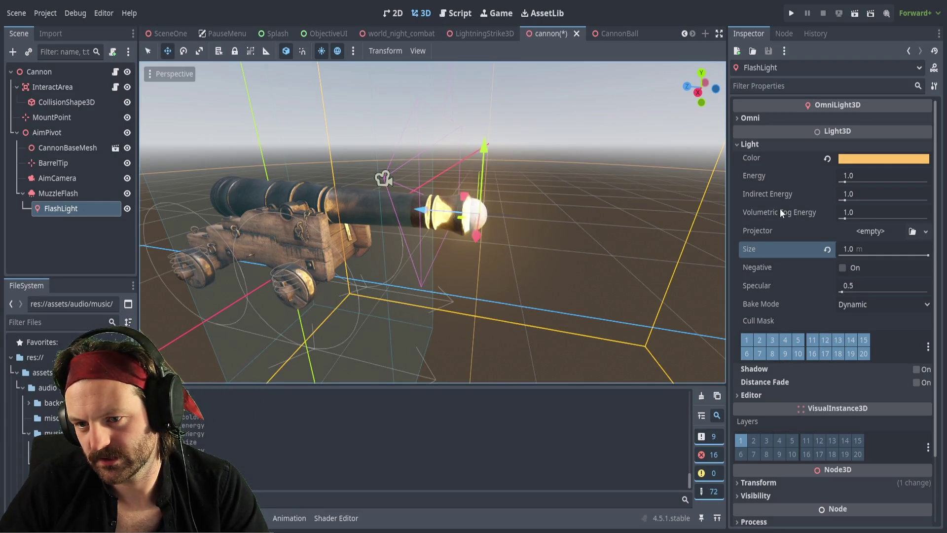
Fold FlashLight's Light section, then select MuzzleFlash and fold its Draw Passes section.
{"action": "left_click", "coordinate": [739, 144]}
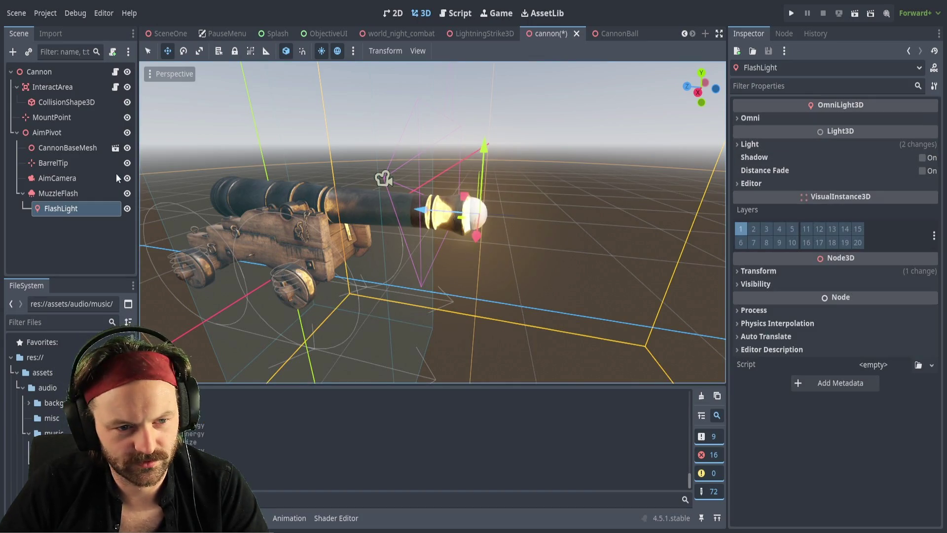
{"action": "left_click", "coordinate": [63, 192]}
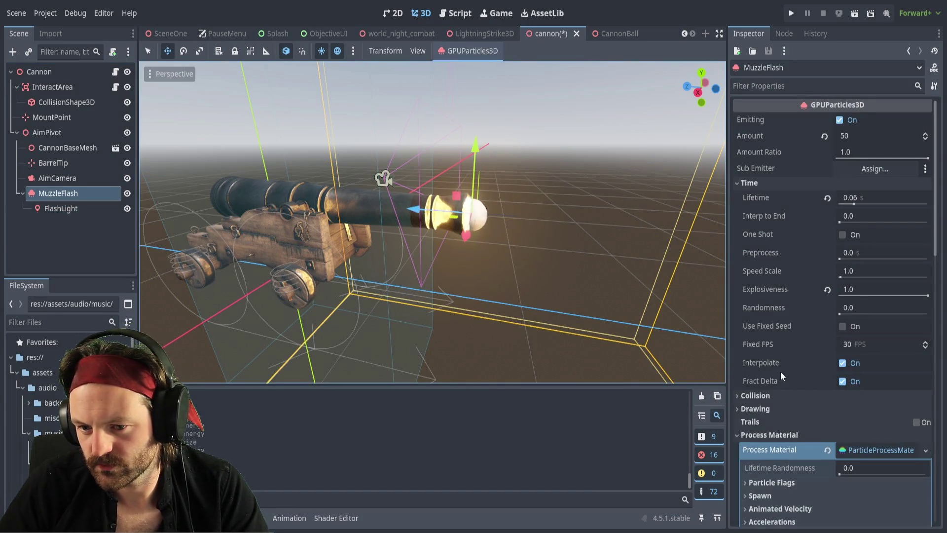
{"action": "scroll", "coordinate": [784, 383], "scroll_direction": "down", "scroll_amount": 3}
{"action": "scroll", "coordinate": [788, 392], "scroll_direction": "down", "scroll_amount": 3}
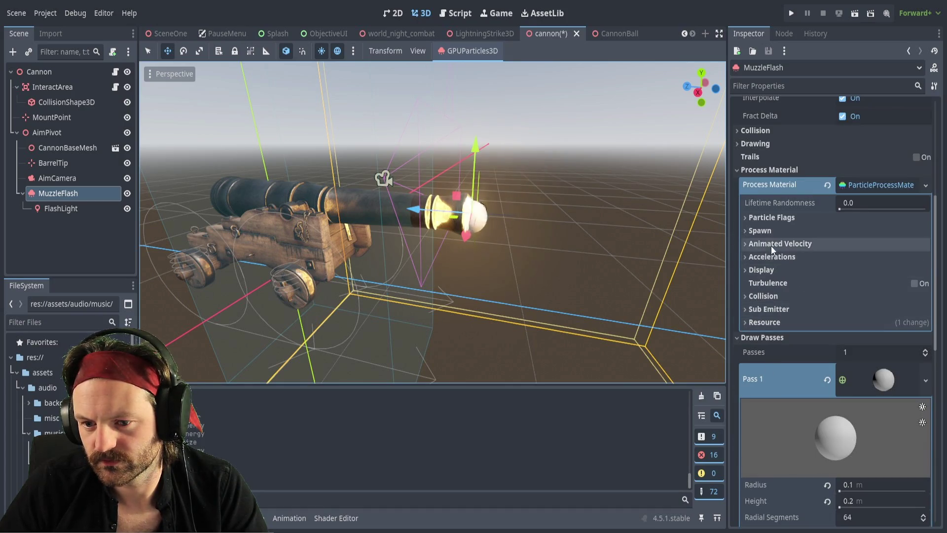
{"action": "scroll", "coordinate": [785, 346], "scroll_direction": "down", "scroll_amount": 7}
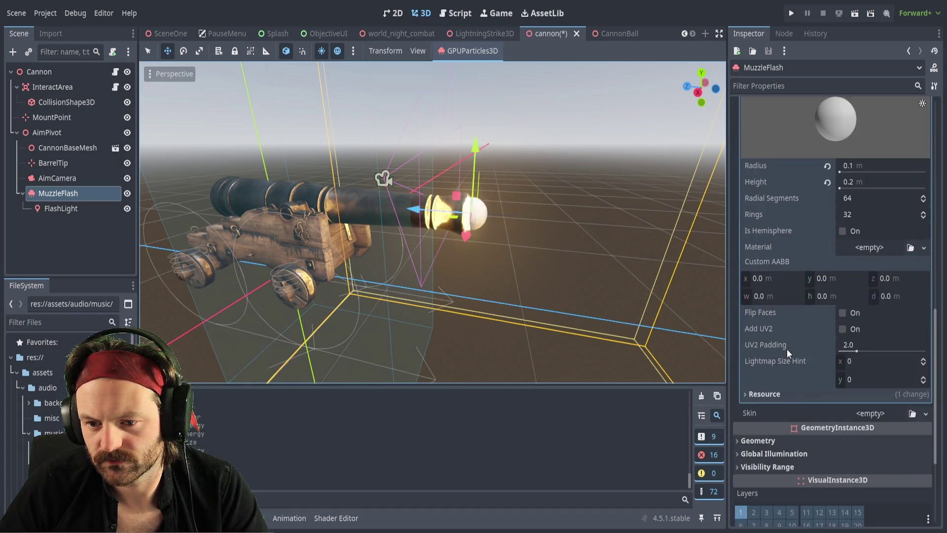
{"action": "scroll", "coordinate": [765, 281], "scroll_direction": "up", "scroll_amount": 2}
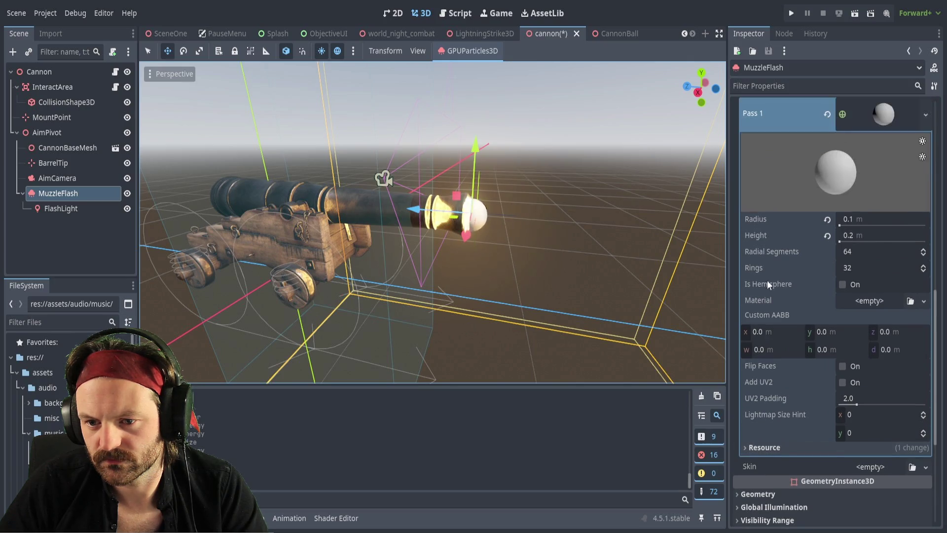
{"action": "scroll", "coordinate": [782, 286], "scroll_direction": "up", "scroll_amount": 4}
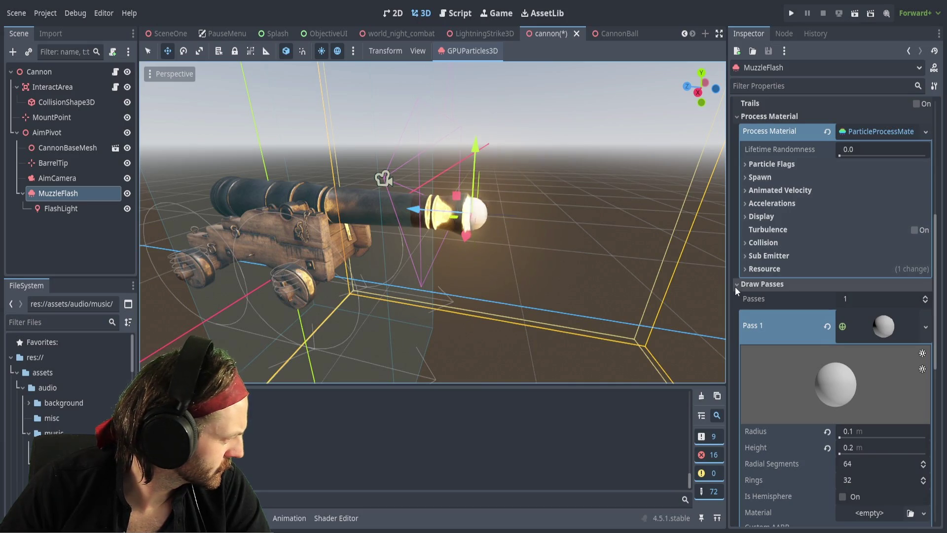
{"action": "left_click", "coordinate": [735, 286]}
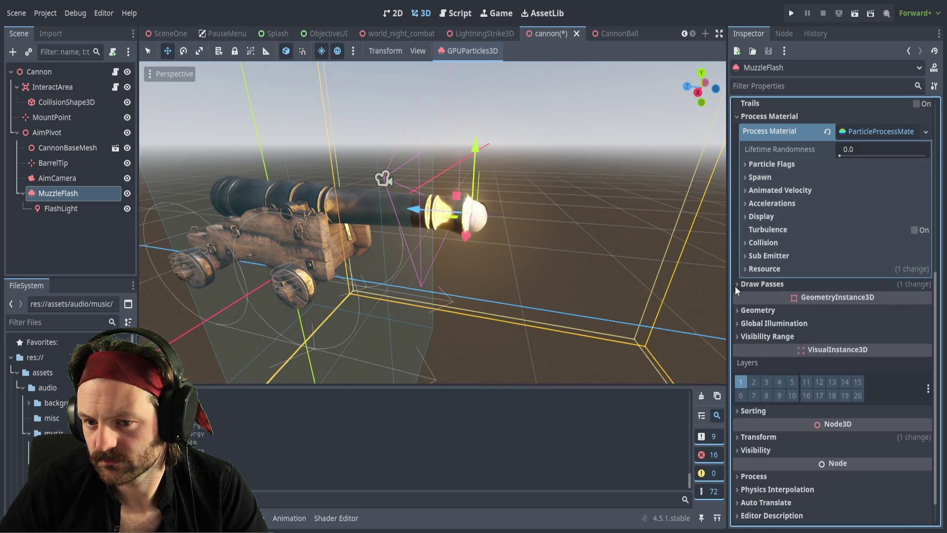
{"action": "scroll", "coordinate": [888, 198], "scroll_direction": "up", "scroll_amount": 2}
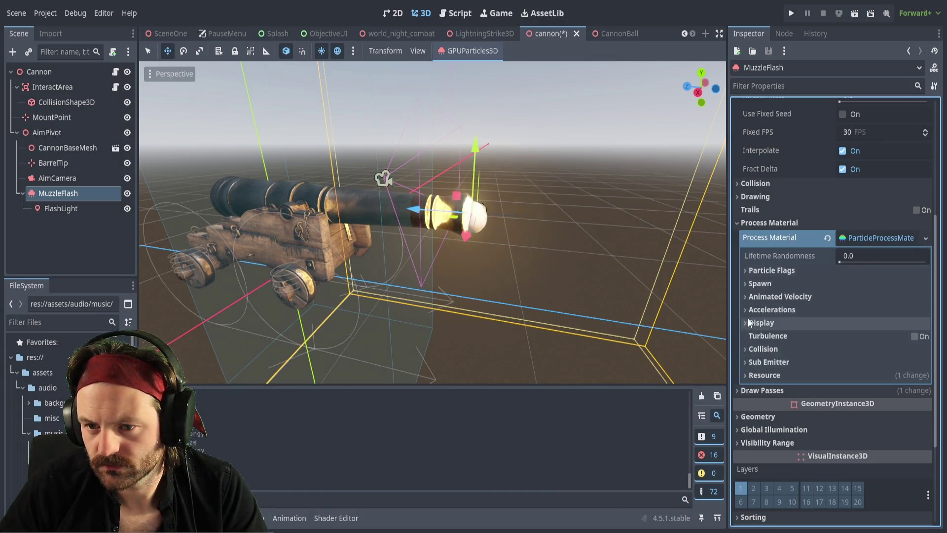
Filter the Inspector by 'vel' and expand Spawn > Velocity, framing MuzzleFlash in the view.
{"action": "left_click", "coordinate": [781, 85]}
{"action": "type", "text": "vel"}
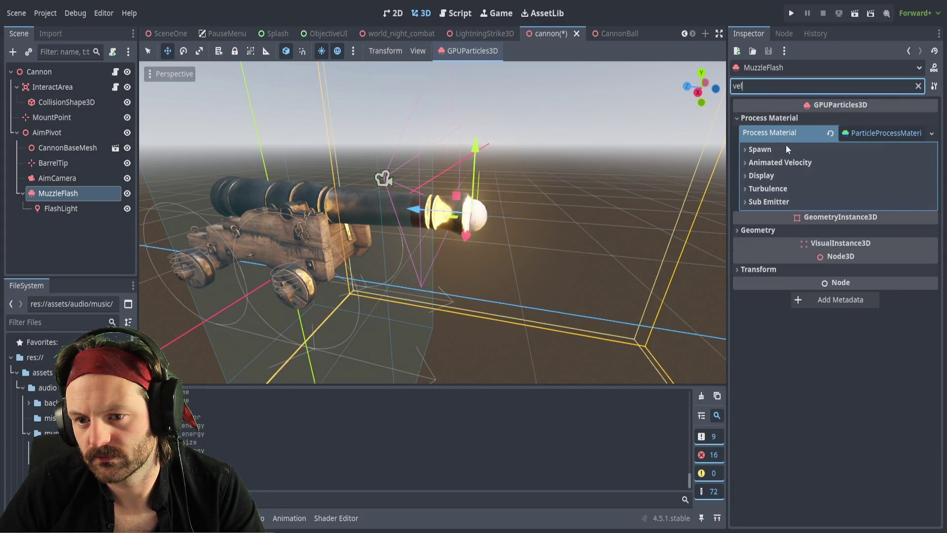
{"action": "left_click", "coordinate": [745, 150]}
{"action": "left_click", "coordinate": [752, 163]}
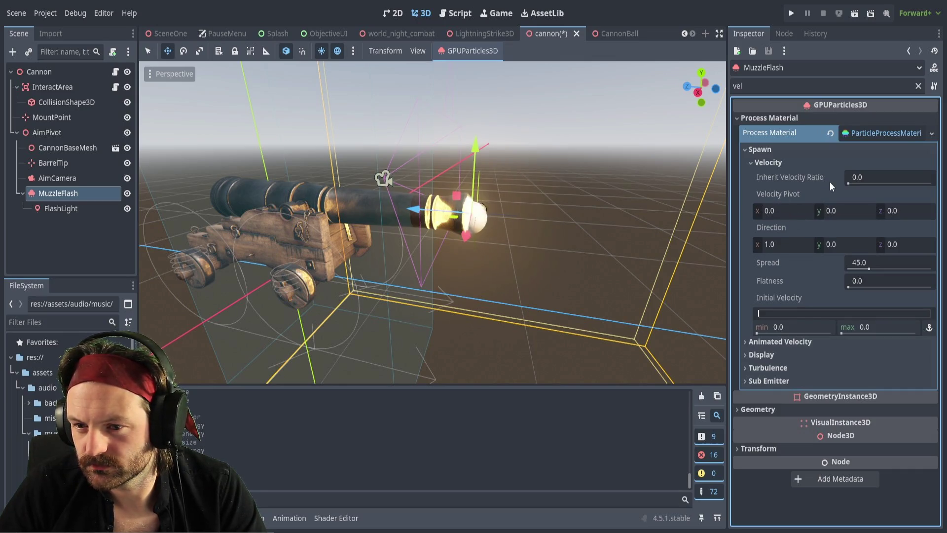
{"action": "key", "text": "f"}
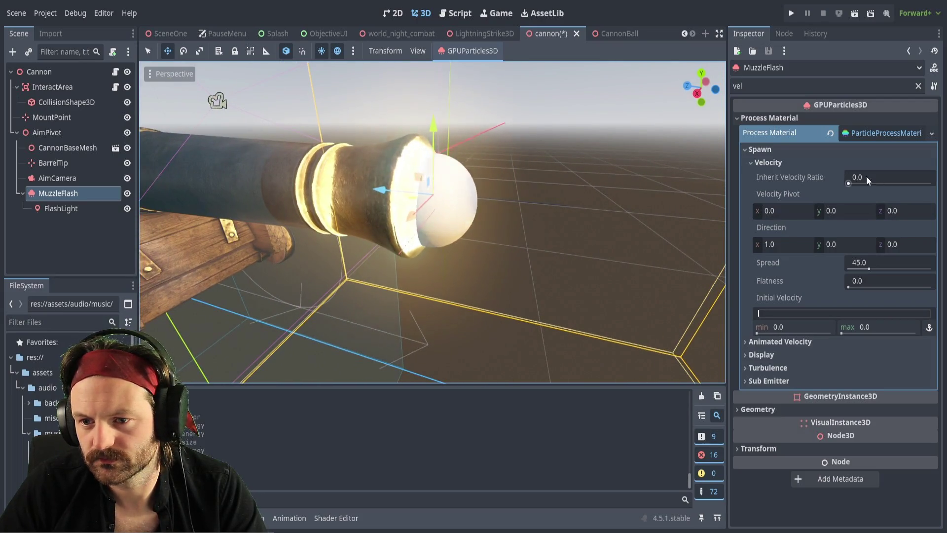
Try different Inherit Velocity Ratio and Spread values, then revert them to 0 and 45.
{"action": "left_click_drag", "start_coordinate": [848, 184], "coordinate": [857, 184]}
{"action": "left_click_drag", "start_coordinate": [942, 187], "coordinate": [869, 183]}
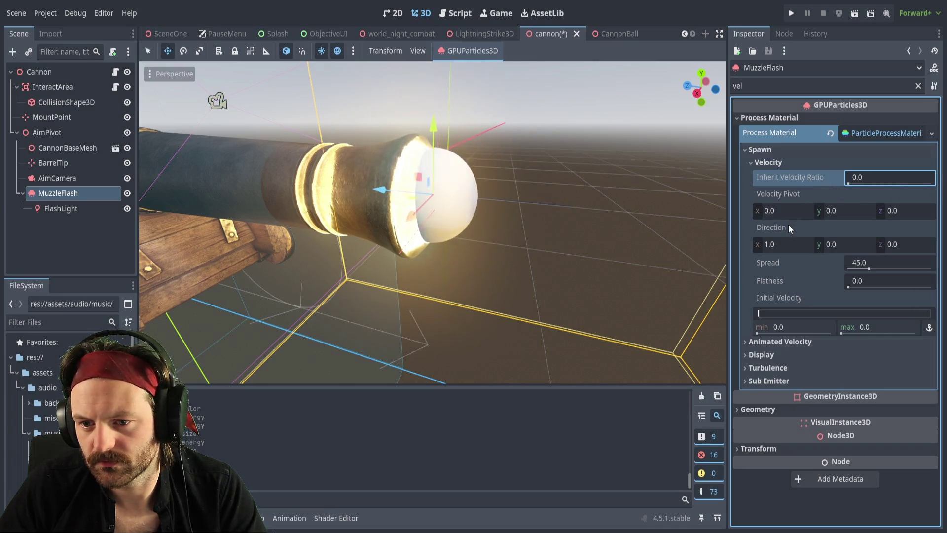
{"action": "left_click_drag", "start_coordinate": [869, 270], "coordinate": [942, 271]}
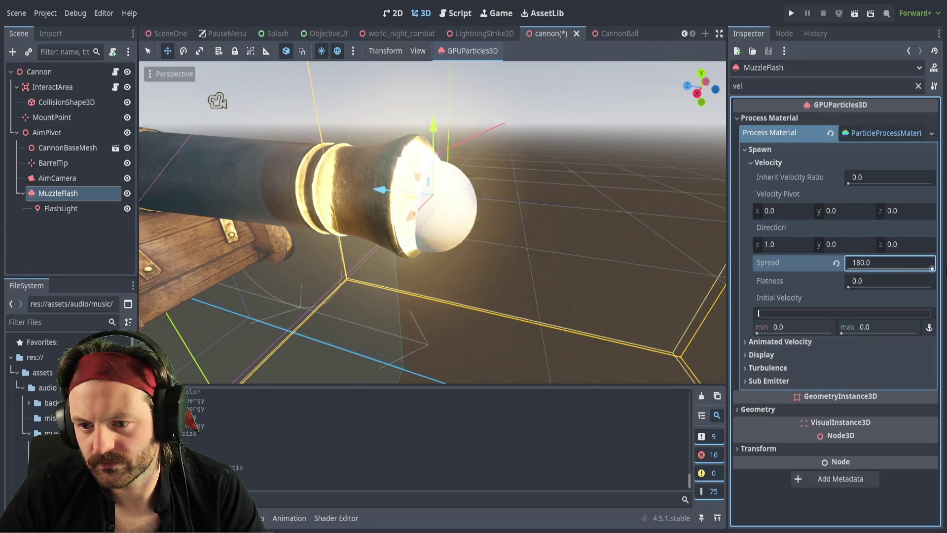
{"action": "left_click", "coordinate": [748, 295]}
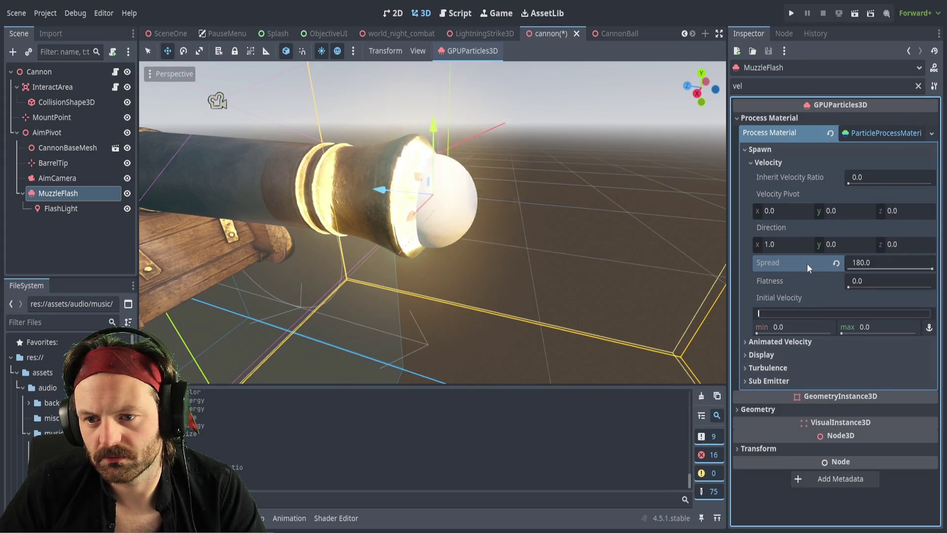
{"action": "left_click_drag", "start_coordinate": [895, 265], "coordinate": [894, 266]}
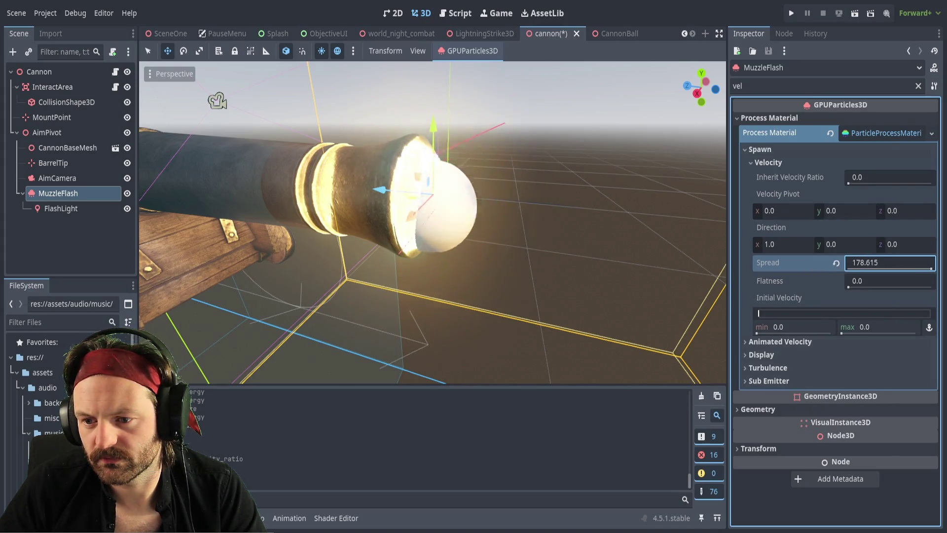
{"action": "left_click", "coordinate": [835, 263]}
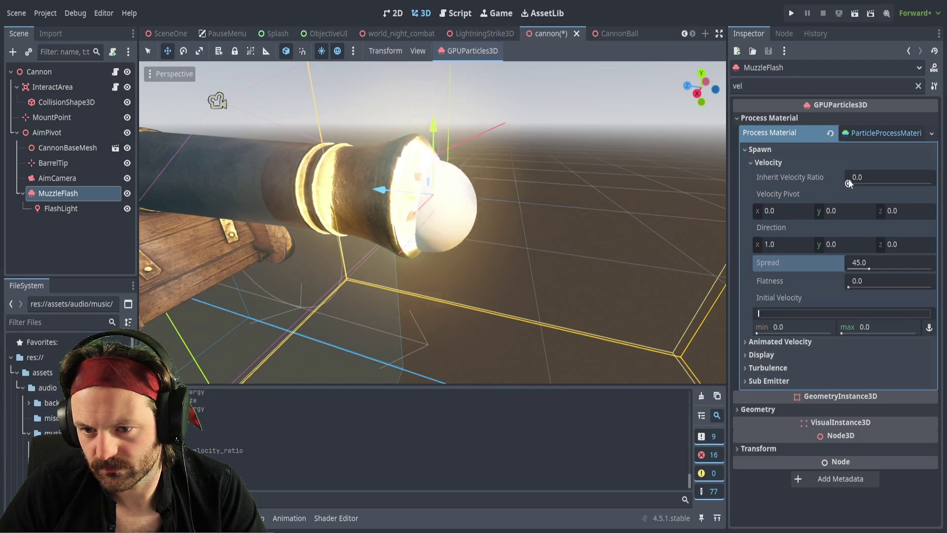
{"action": "left_click_drag", "start_coordinate": [849, 183], "coordinate": [867, 183]}
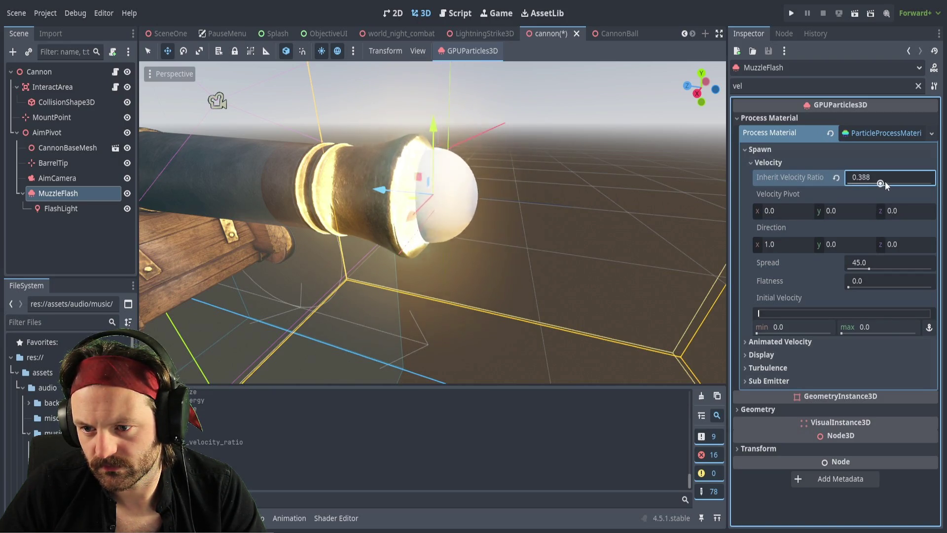
{"action": "mouse_move", "coordinate": [872, 266]}
{"action": "left_mouse_down"}
{"action": "mouse_move", "coordinate": [907, 265]}
{"action": "mouse_move", "coordinate": [851, 268]}
{"action": "left_mouse_up"}
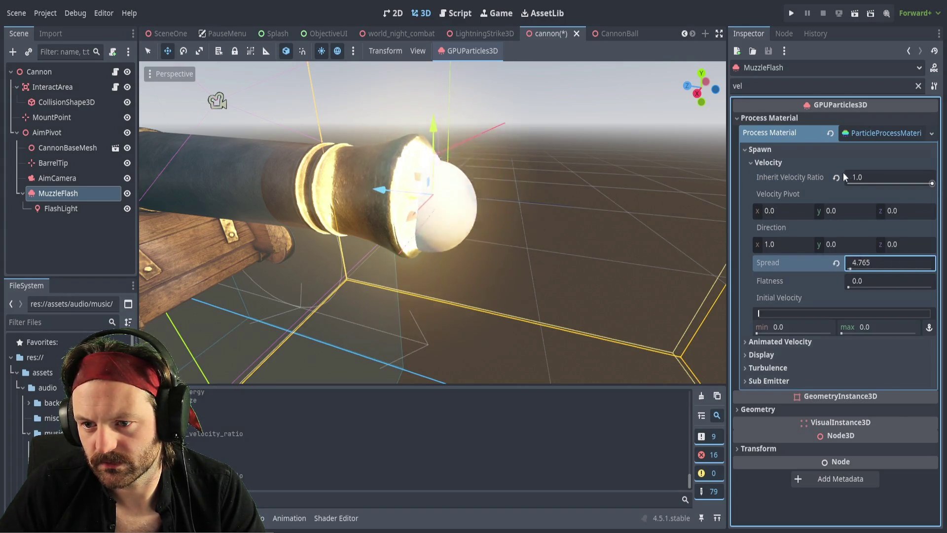
{"action": "left_click", "coordinate": [836, 177]}
{"action": "left_click", "coordinate": [837, 265]}
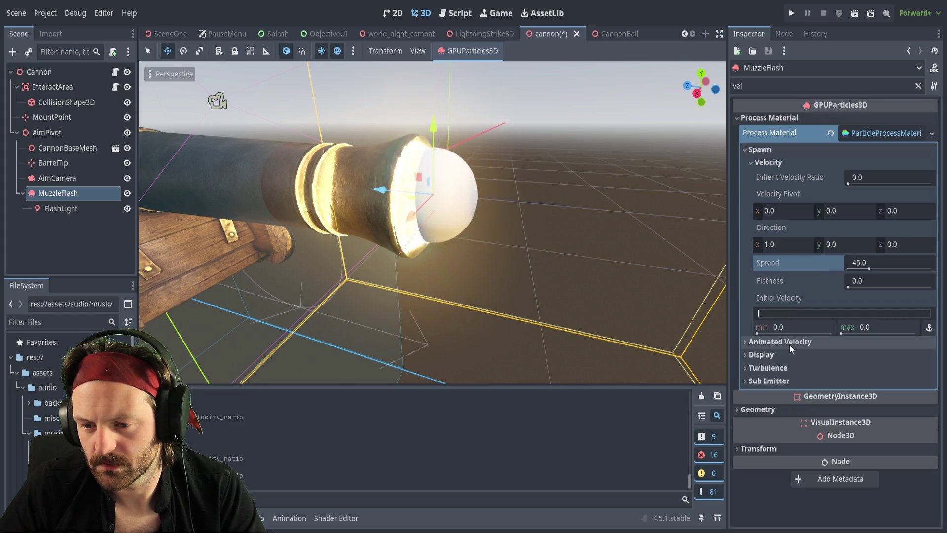
Set the maximum Initial Velocity to 5.
{"action": "left_click", "coordinate": [870, 327]}
{"action": "type", "text": "5"}
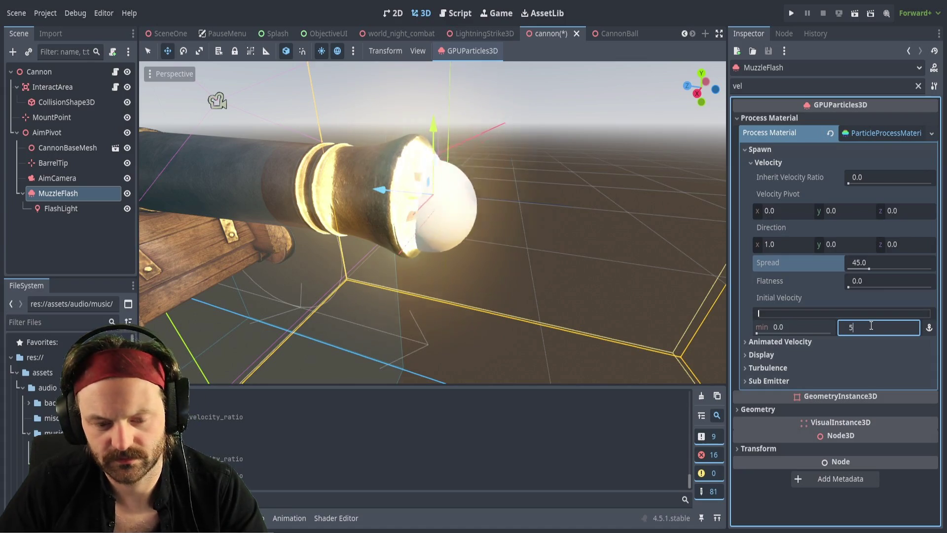
{"action": "key", "text": "Return"}
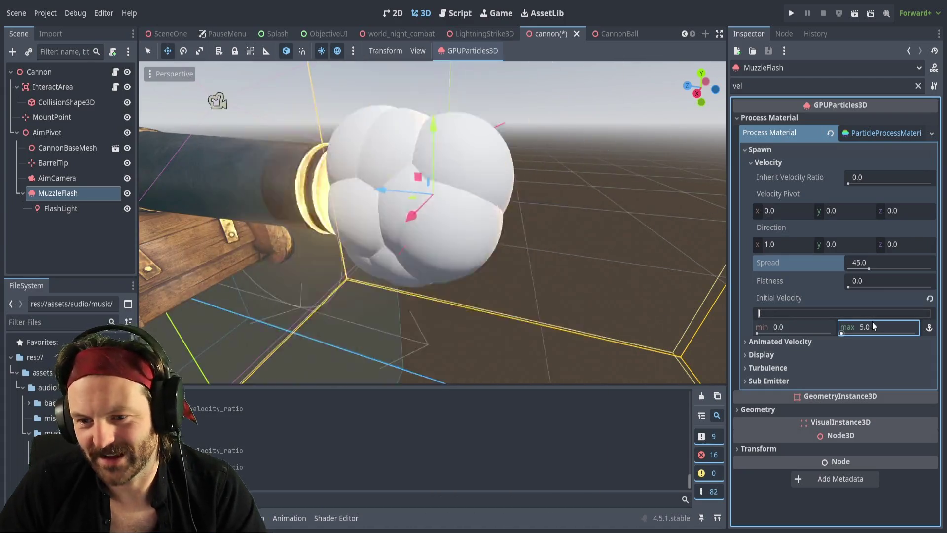
{"action": "left_click", "coordinate": [867, 327]}
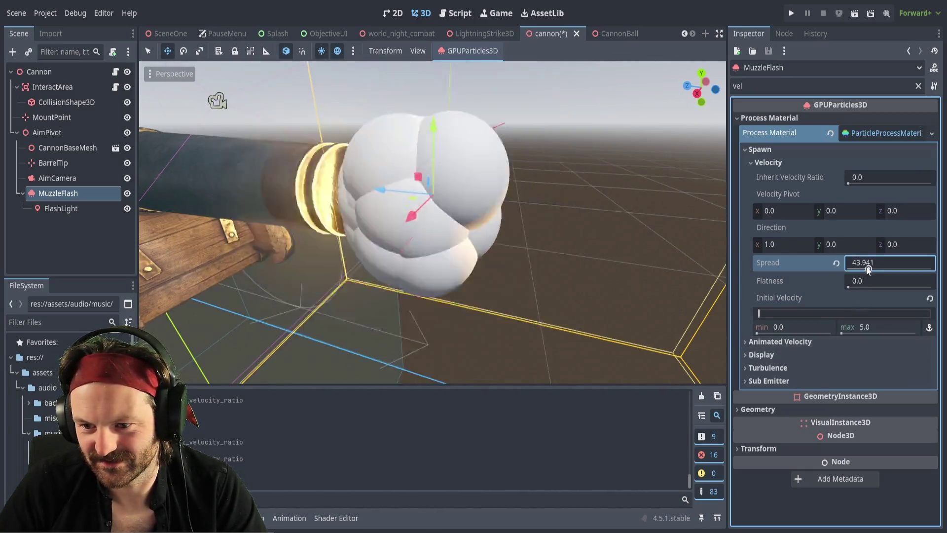
Narrow the Spread down to 0, then widen it to 123.882.
{"action": "left_click_drag", "start_coordinate": [868, 268], "coordinate": [856, 268]}
{"action": "left_click_drag", "start_coordinate": [849, 271], "coordinate": [845, 271]}
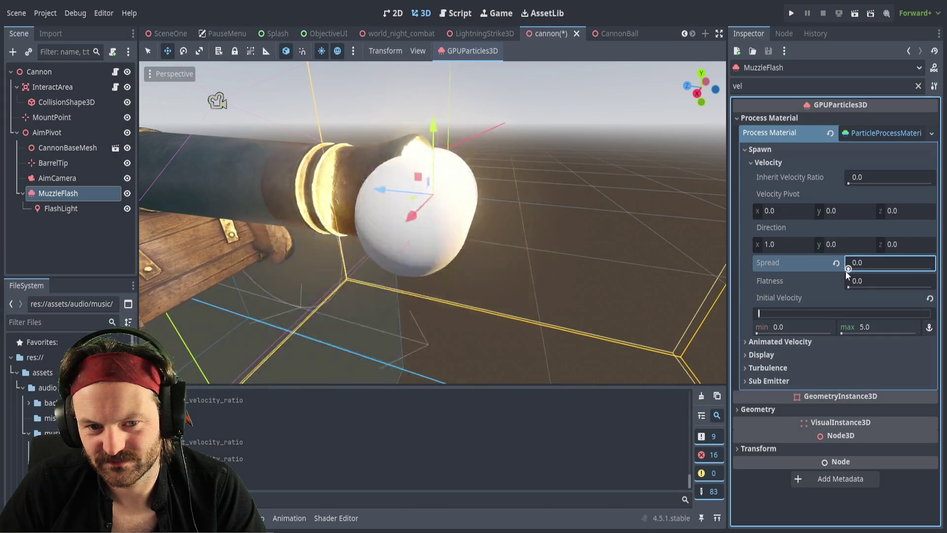
{"action": "scroll", "coordinate": [557, 274], "scroll_direction": "down", "scroll_amount": 5}
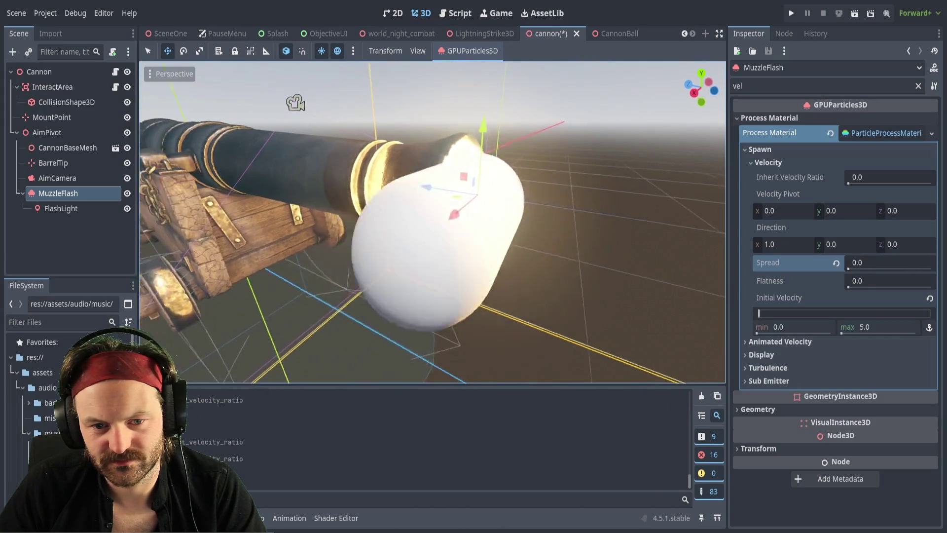
{"action": "scroll", "coordinate": [433, 222], "scroll_direction": "up", "scroll_amount": 1}
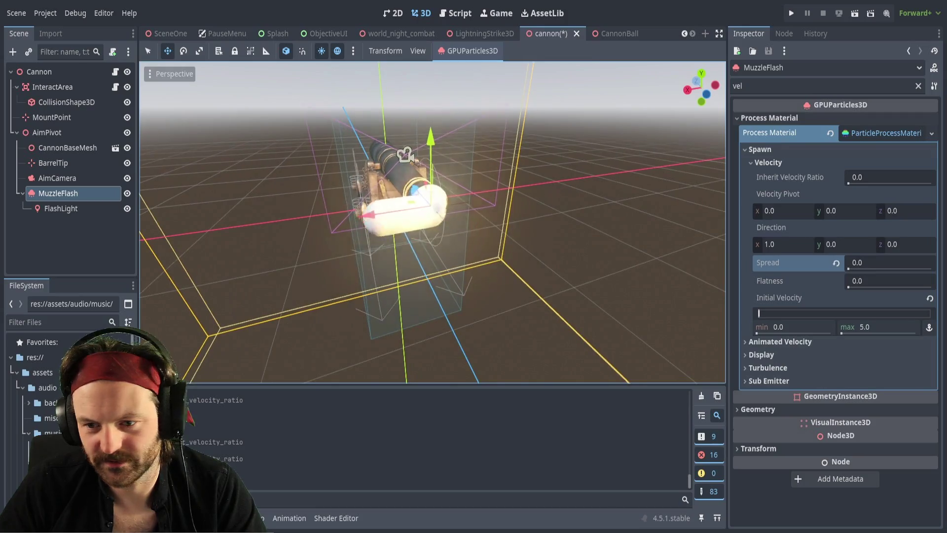
{"action": "left_click_drag", "start_coordinate": [849, 268], "coordinate": [850, 269]}
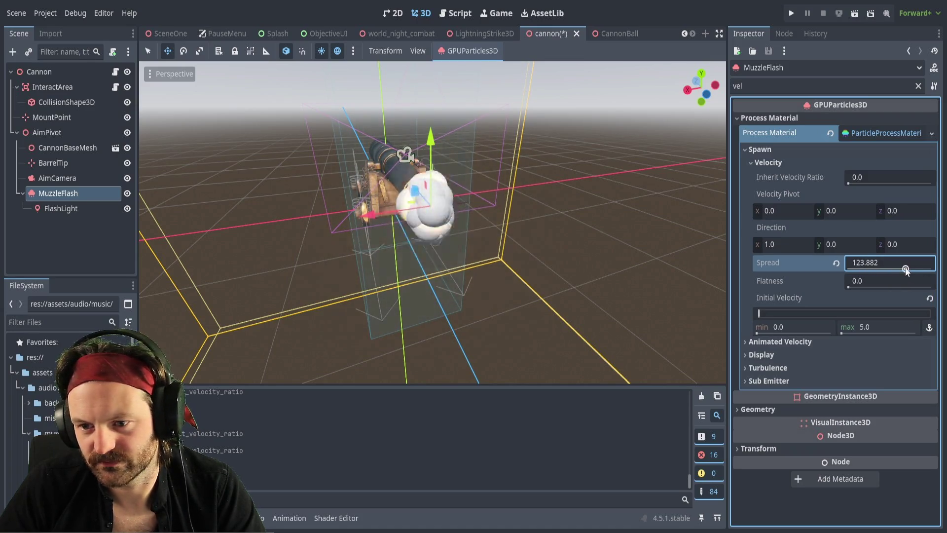
{"action": "left_click_drag", "start_coordinate": [905, 270], "coordinate": [906, 270]}
{"action": "scroll", "coordinate": [560, 270], "scroll_direction": "up", "scroll_amount": 5}
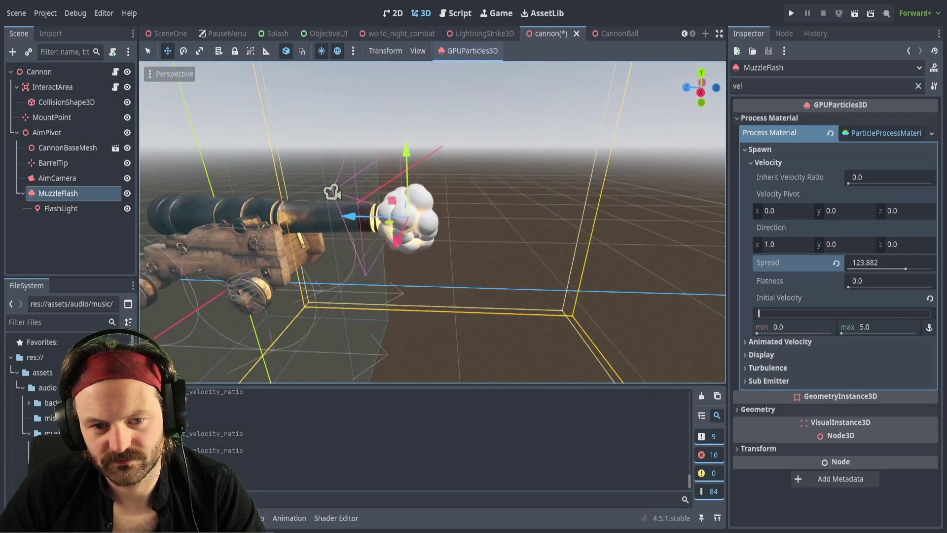
{"action": "scroll", "coordinate": [433, 222], "scroll_direction": "down", "scroll_amount": 5}
{"action": "scroll", "coordinate": [433, 222], "scroll_direction": "up", "scroll_amount": 4}
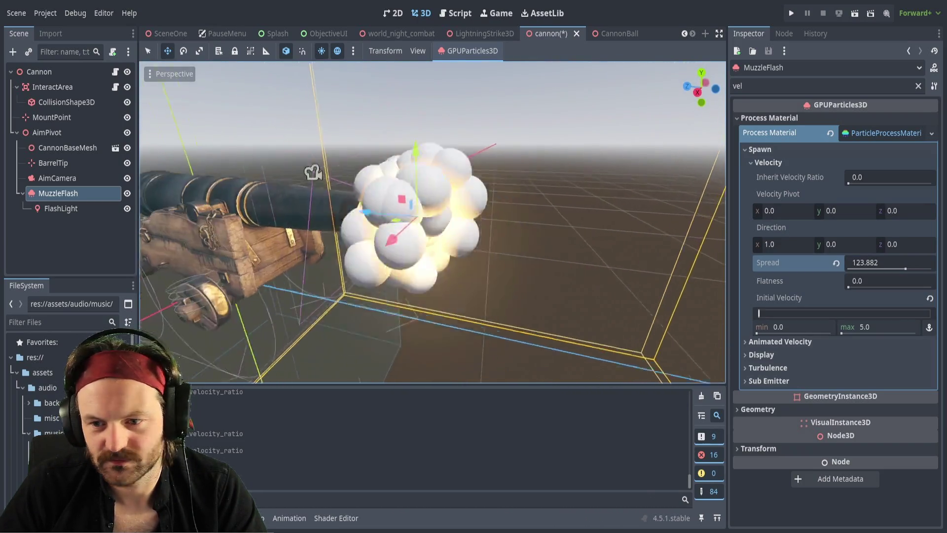
{"action": "scroll", "coordinate": [433, 222], "scroll_direction": "down", "scroll_amount": 4}
{"action": "left_click", "coordinate": [849, 183]}
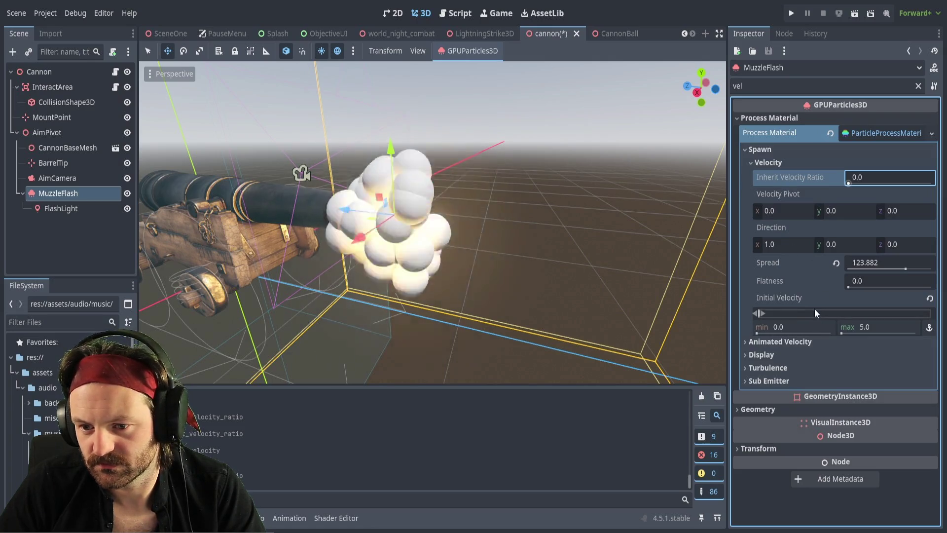
{"action": "left_click", "coordinate": [774, 327]}
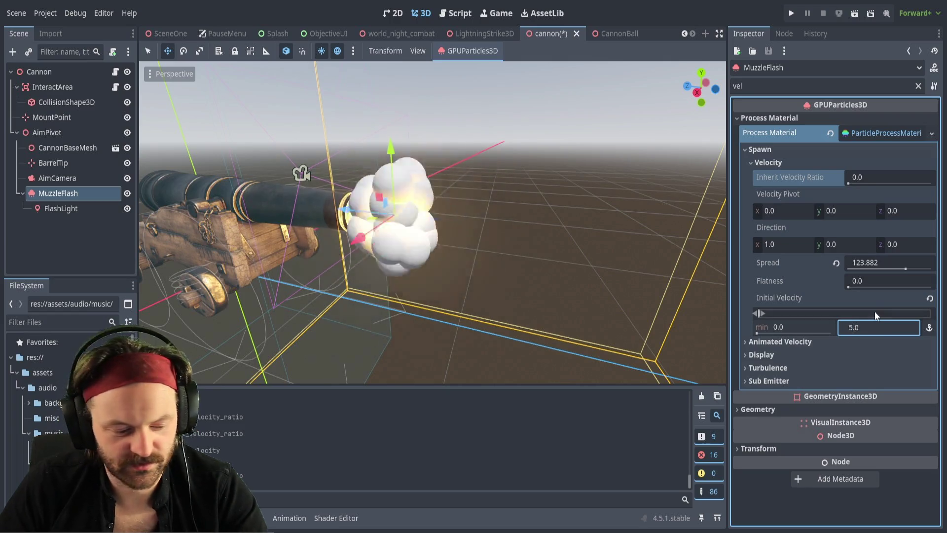
Set maximum Initial Velocity to 3.0 after briefly testing 1000, then clear the property filter.
{"action": "key", "text": "BackSpace"}
{"action": "type", "text": "3"}
{"action": "key", "text": "Return"}
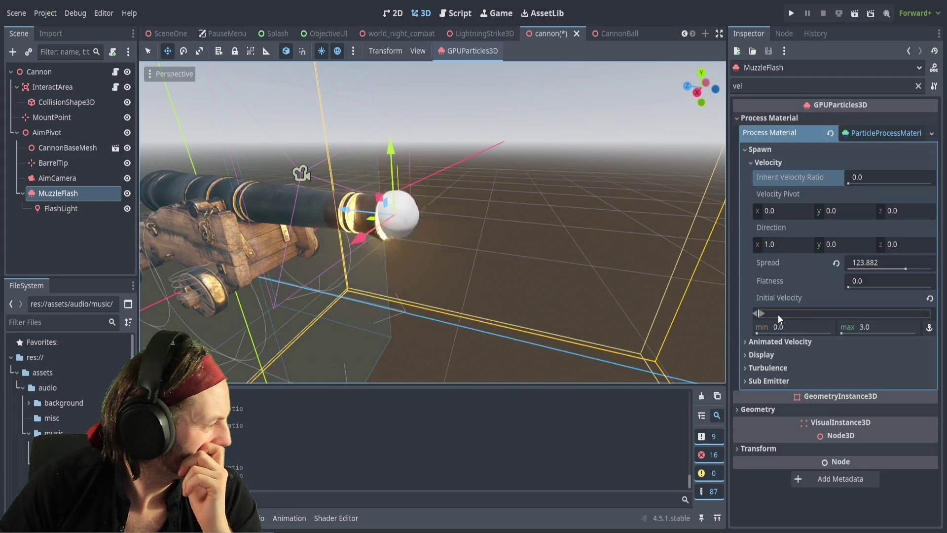
{"action": "left_click_drag", "start_coordinate": [864, 331], "coordinate": [915, 331]}
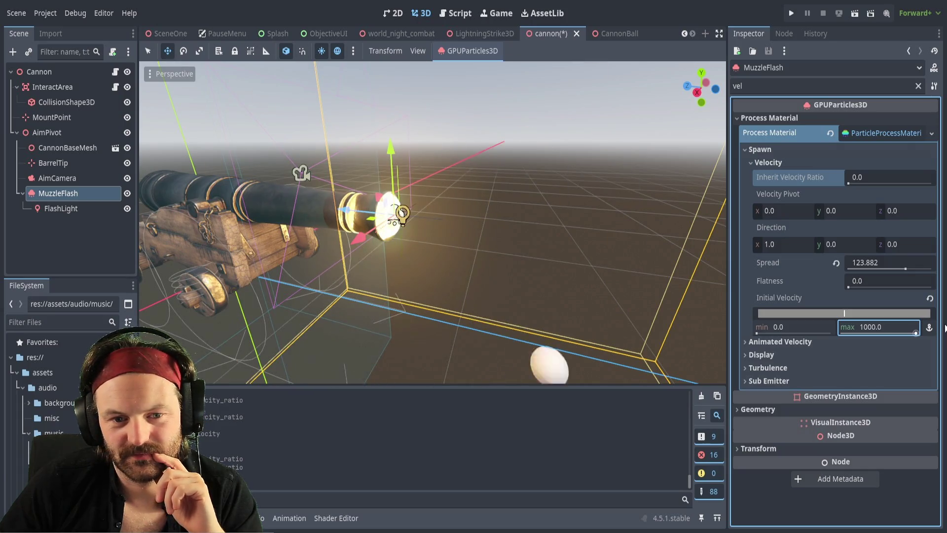
{"action": "scroll", "coordinate": [456, 247], "scroll_direction": "down", "scroll_amount": 5}
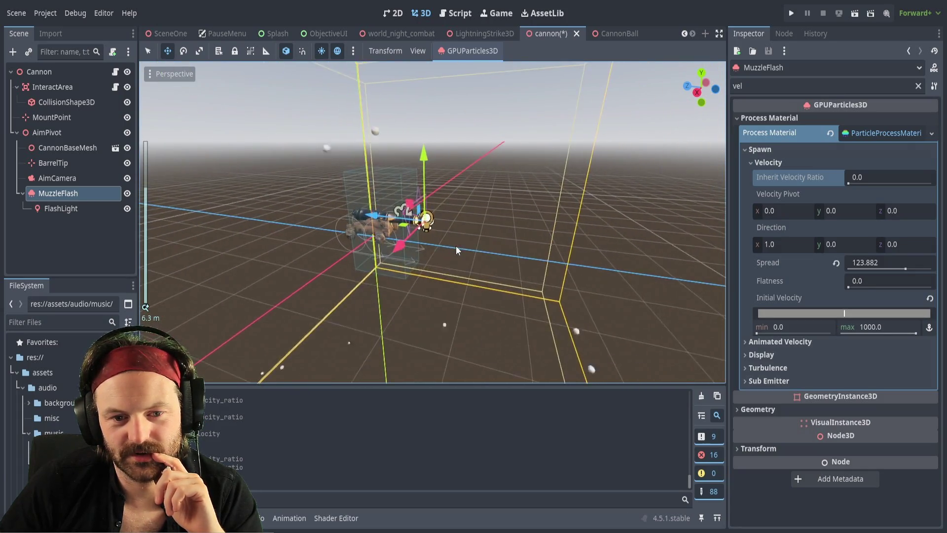
{"action": "scroll", "coordinate": [456, 246], "scroll_direction": "down", "scroll_amount": 10}
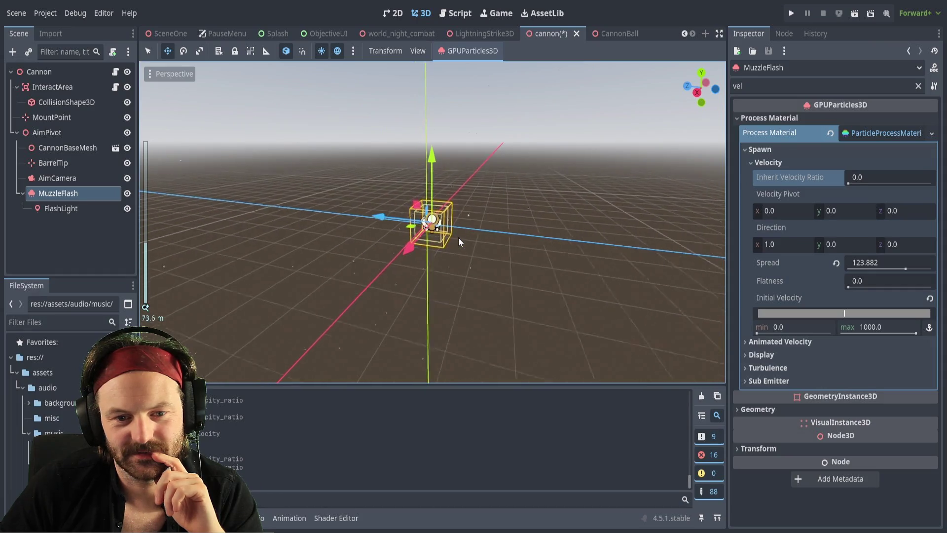
{"action": "scroll", "coordinate": [459, 238], "scroll_direction": "up", "scroll_amount": 12}
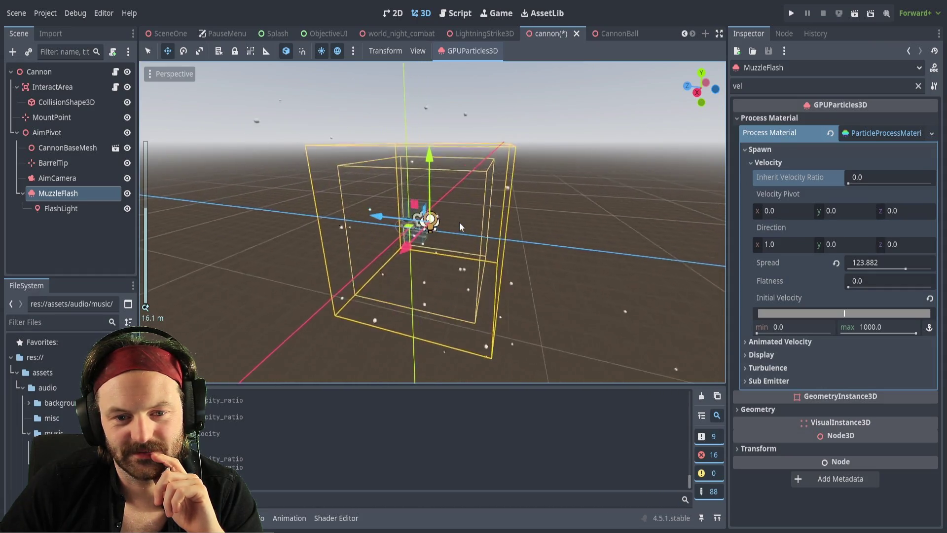
{"action": "scroll", "coordinate": [460, 222], "scroll_direction": "up", "scroll_amount": 7}
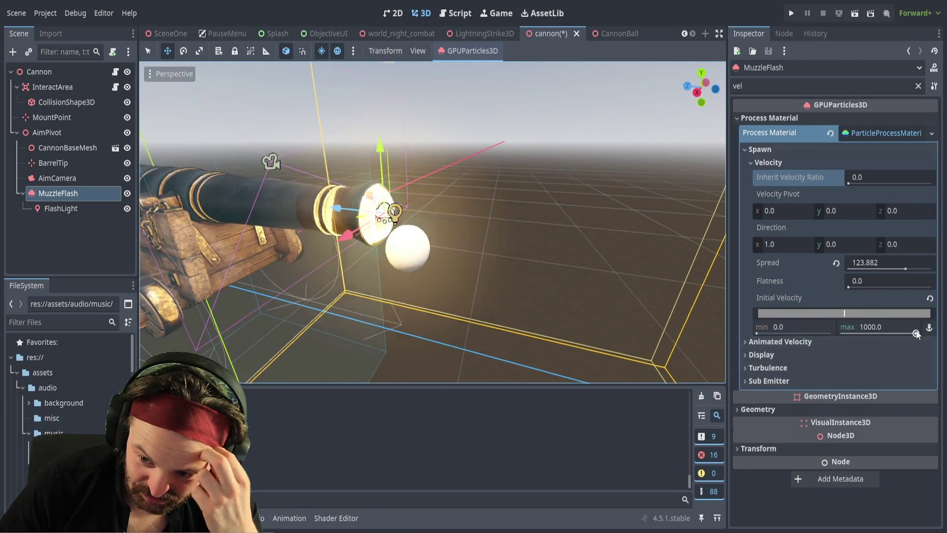
{"action": "left_click_drag", "start_coordinate": [916, 334], "coordinate": [841, 334]}
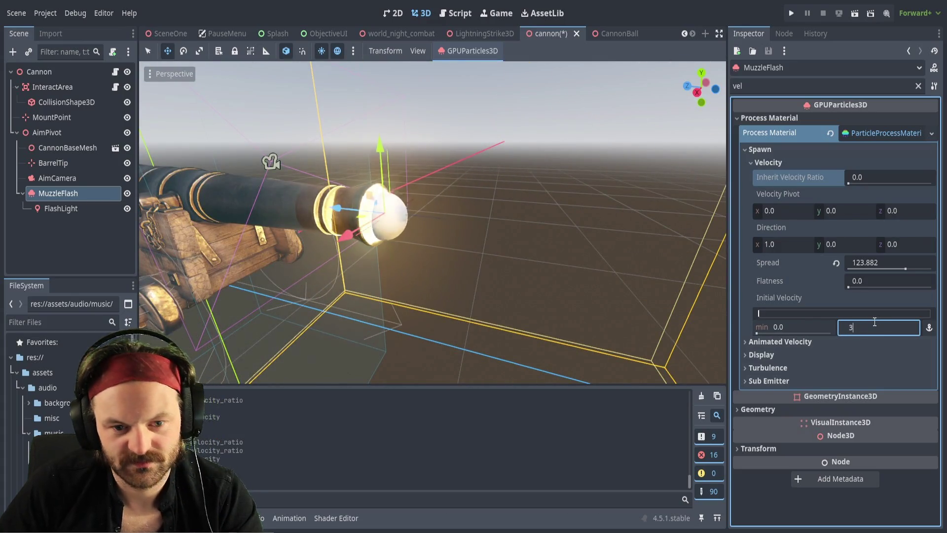
{"action": "key", "text": "Return"}
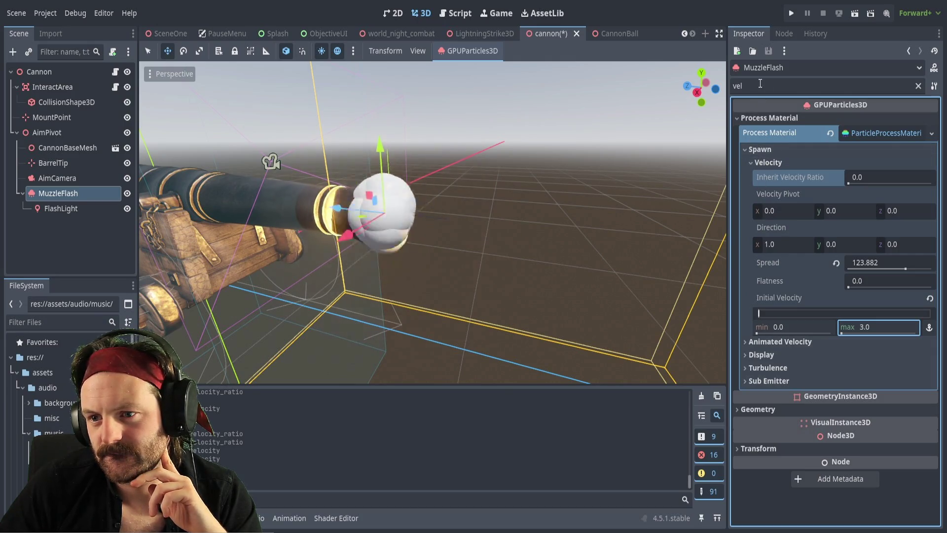
{"action": "left_click", "coordinate": [919, 87]}
Set the Velocity Direction to (0, 0, -1) and the Spread to 69.004.
{"action": "scroll", "coordinate": [786, 452], "scroll_direction": "down", "scroll_amount": 5}
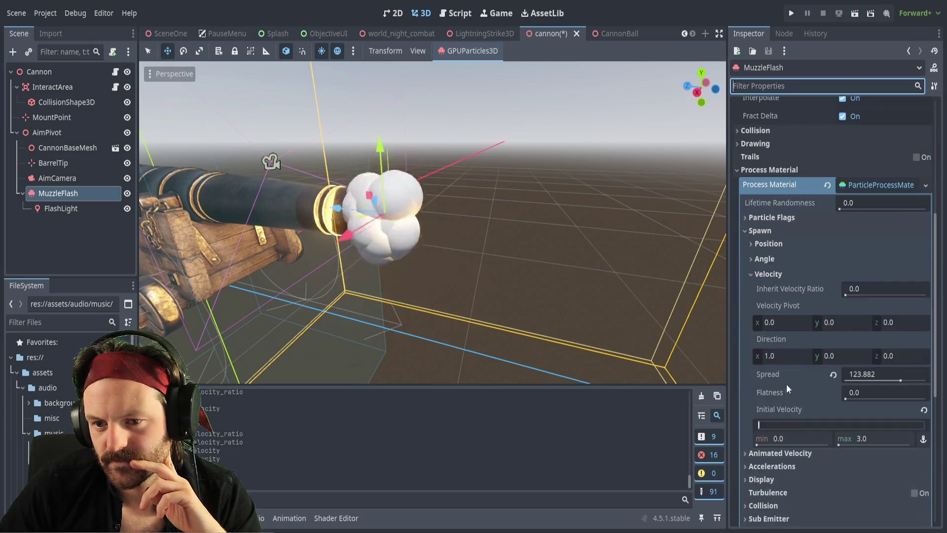
{"action": "scroll", "coordinate": [802, 311], "scroll_direction": "down", "scroll_amount": 1}
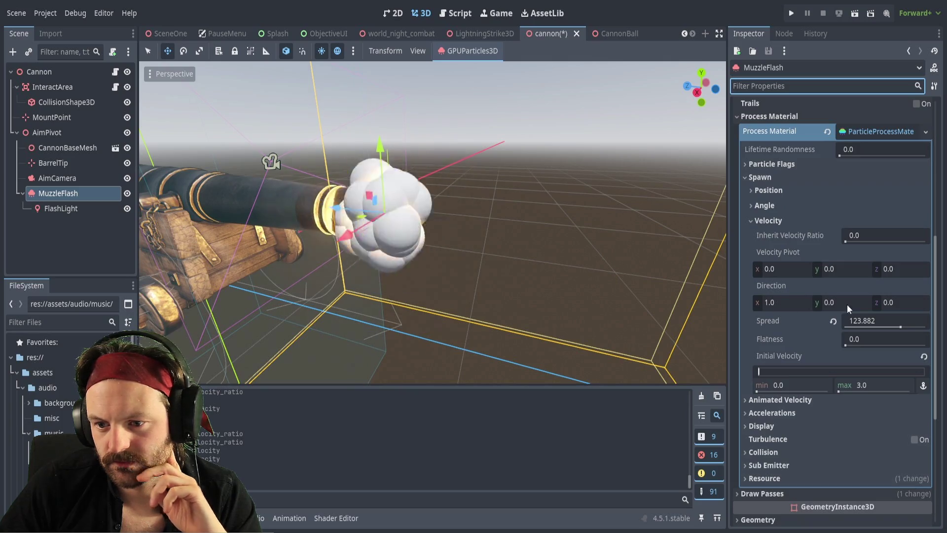
{"action": "left_click", "coordinate": [895, 304]}
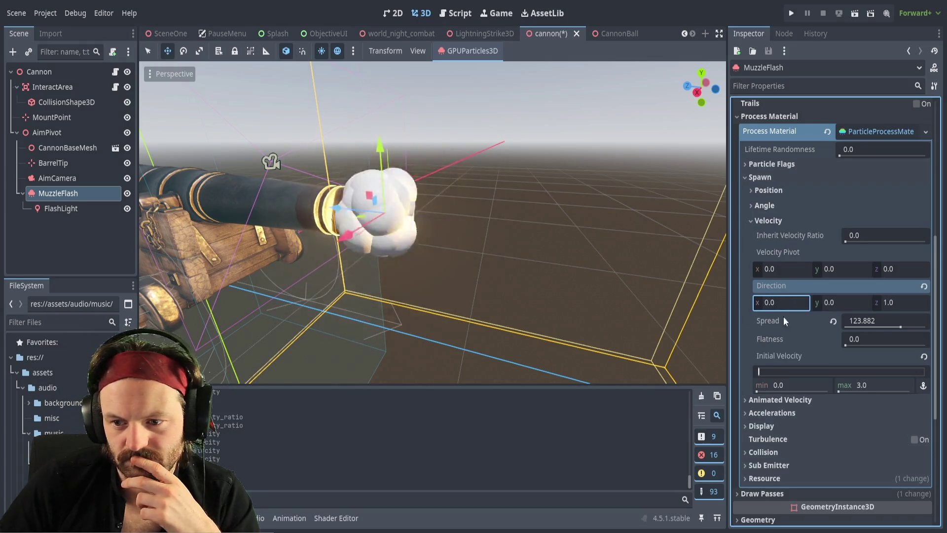
{"action": "left_click", "coordinate": [900, 327]}
{"action": "left_click_drag", "start_coordinate": [904, 327], "coordinate": [906, 327]}
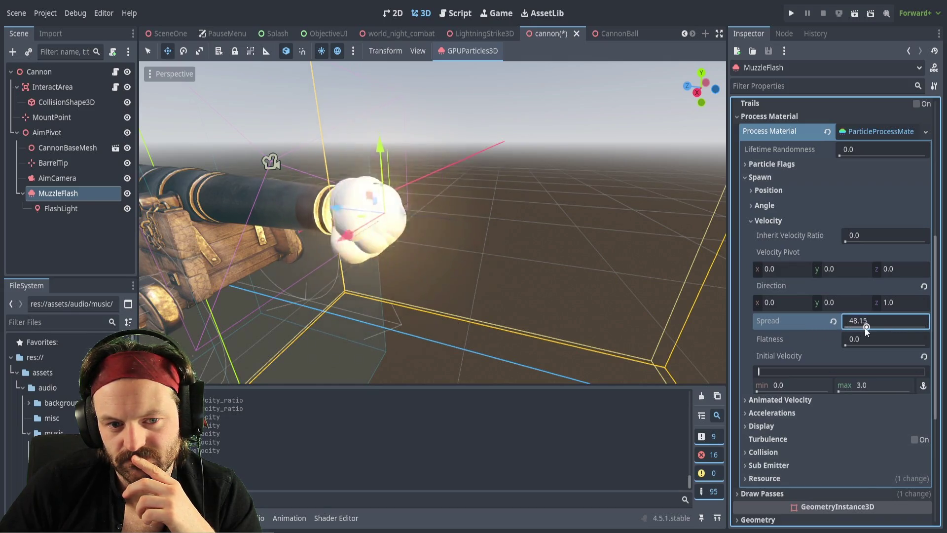
{"action": "left_click_drag", "start_coordinate": [871, 327], "coordinate": [874, 327]}
{"action": "left_click", "coordinate": [883, 302]}
{"action": "type", "text": "-1"}
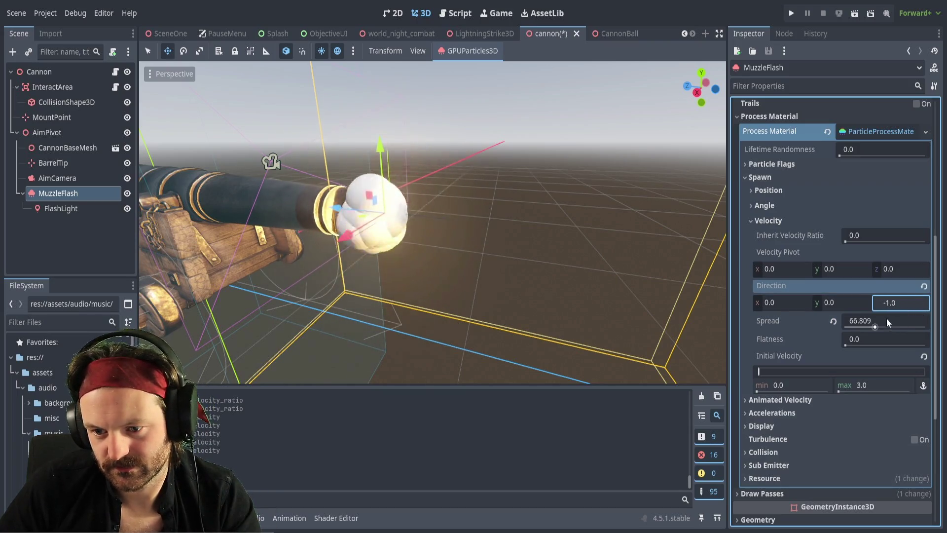
{"action": "mouse_move", "coordinate": [874, 327]}
{"action": "left_mouse_down"}
{"action": "mouse_move", "coordinate": [892, 327]}
{"action": "mouse_move", "coordinate": [826, 327]}
{"action": "mouse_move", "coordinate": [875, 322]}
{"action": "left_mouse_up"}
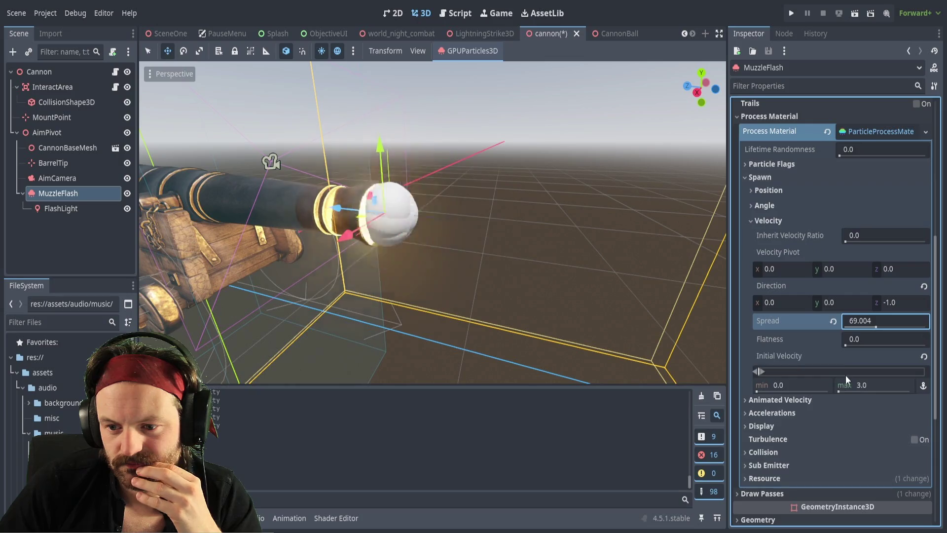
Set the maximum Initial Velocity back to 5.0.
{"action": "left_click", "coordinate": [862, 386]}
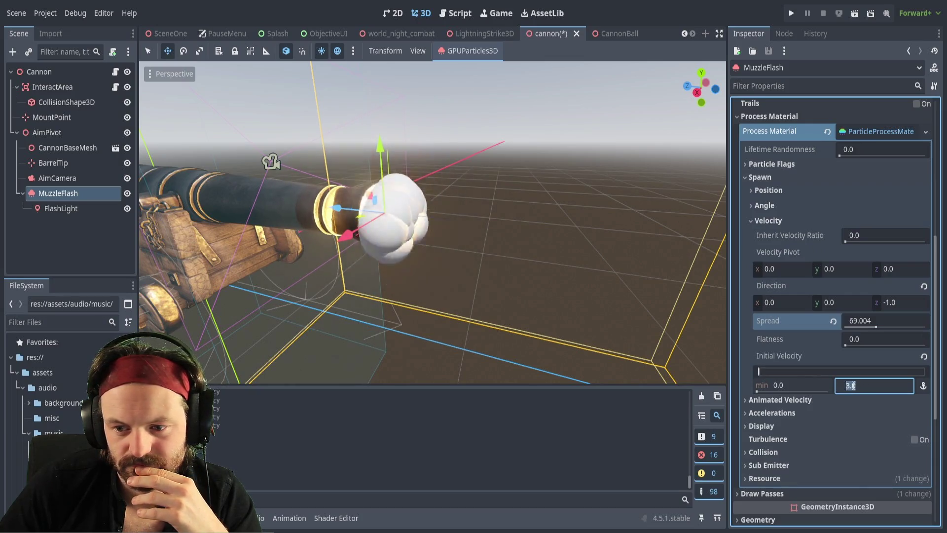
{"action": "type", "text": "105"}
{"action": "key", "text": "Return"}
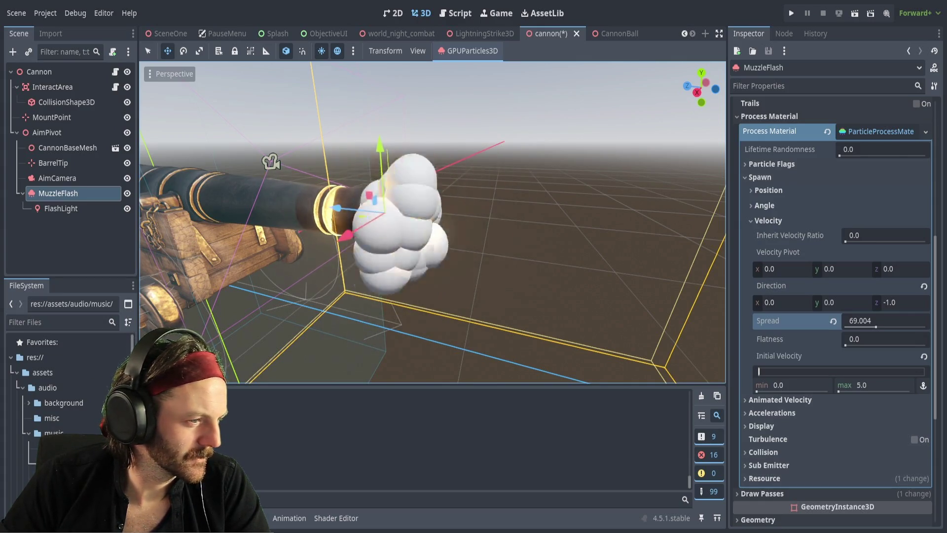
{"action": "left_click_drag", "start_coordinate": [430, 330], "coordinate": [444, 316]}
{"action": "left_click_drag", "start_coordinate": [432, 222], "coordinate": [383, 229]}
{"action": "left_click", "coordinate": [127, 194]}
{"action": "left_click", "coordinate": [126, 193]}
{"action": "left_click", "coordinate": [126, 194]}
{"action": "left_click", "coordinate": [127, 194]}
{"action": "left_click", "coordinate": [127, 194]}
{"action": "left_click", "coordinate": [127, 194]}
{"action": "left_click", "coordinate": [127, 193]}
{"action": "left_click", "coordinate": [126, 194]}
{"action": "left_click", "coordinate": [127, 194]}
{"action": "left_click", "coordinate": [127, 194]}
{"action": "left_click", "coordinate": [127, 194]}
{"action": "left_click", "coordinate": [127, 194]}
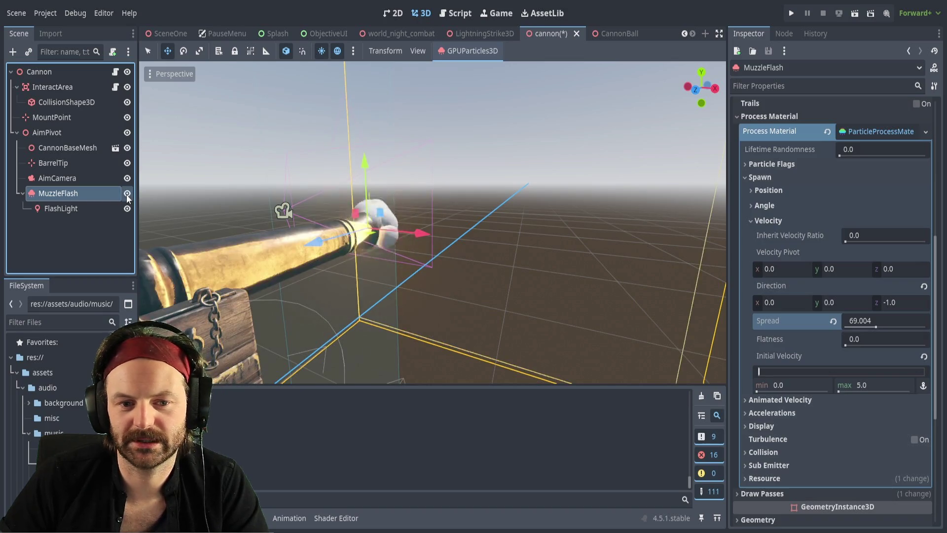
{"action": "left_click", "coordinate": [127, 194]}
{"action": "left_click", "coordinate": [126, 194]}
{"action": "left_click", "coordinate": [127, 195]}
{"action": "left_click", "coordinate": [127, 194]}
{"action": "left_click", "coordinate": [126, 194]}
{"action": "left_click", "coordinate": [127, 194]}
{"action": "left_click", "coordinate": [127, 194]}
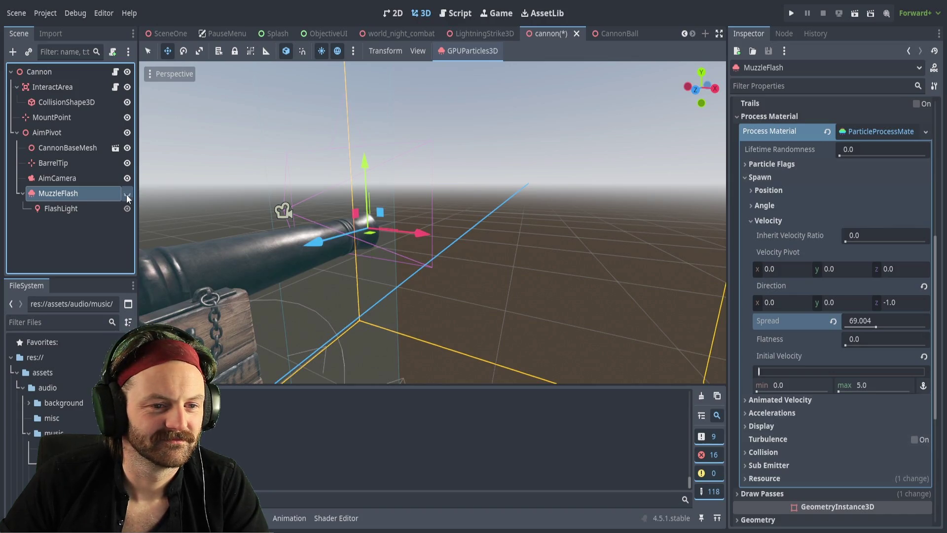
{"action": "left_click", "coordinate": [127, 195]}
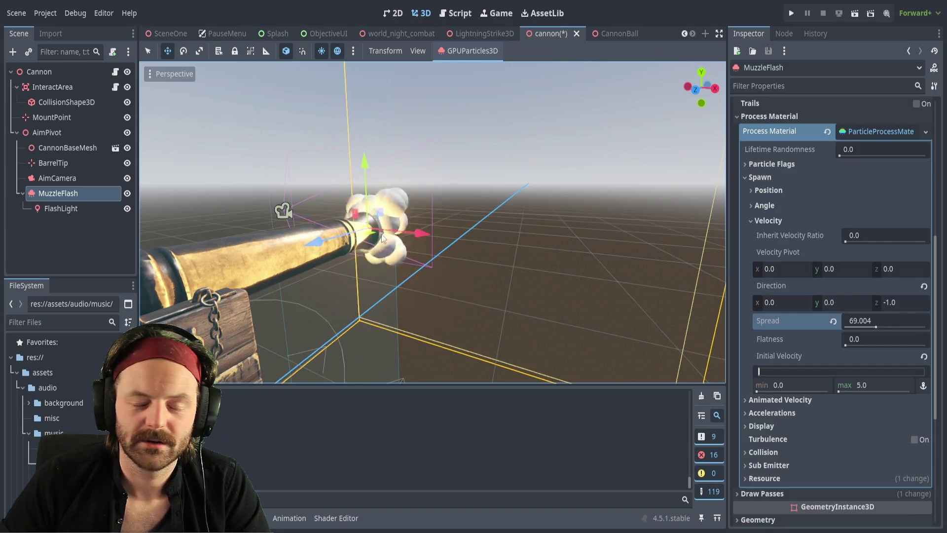
{"action": "mouse_move", "coordinate": [553, 256]}
{"action": "left_mouse_down"}
{"action": "mouse_move", "coordinate": [528, 260]}
{"action": "mouse_move", "coordinate": [554, 261]}
{"action": "left_mouse_up"}
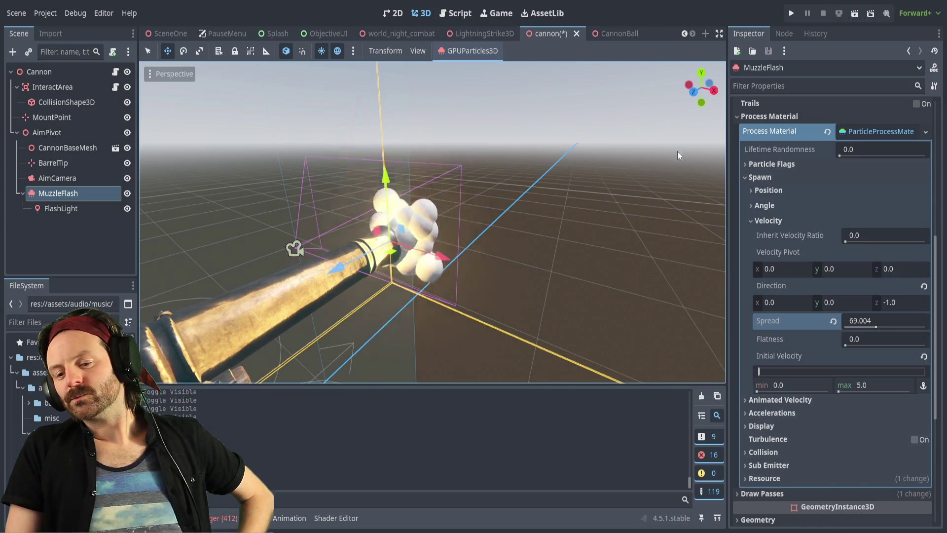
Expand the mesh draw pass and assign a new Skin with bind count 1.
{"action": "scroll", "coordinate": [802, 417], "scroll_direction": "down", "scroll_amount": 3}
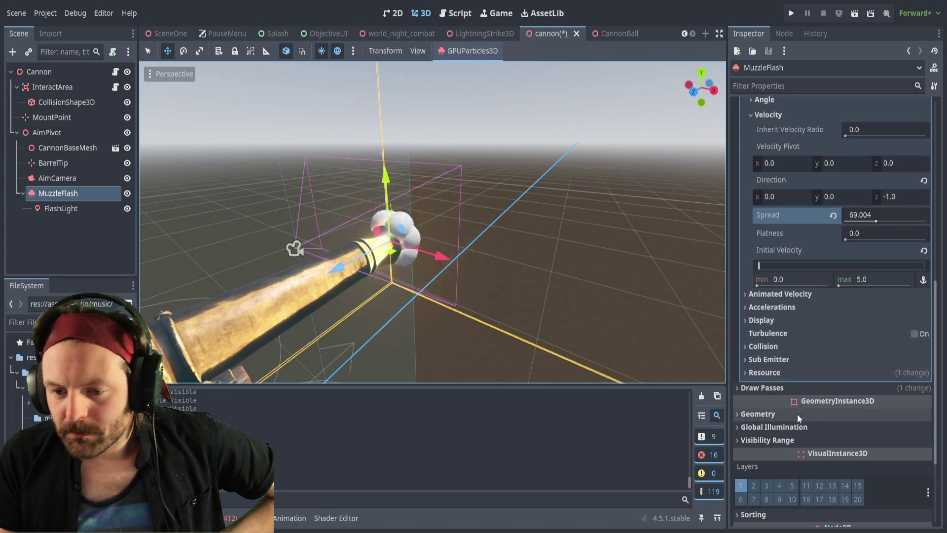
{"action": "left_click", "coordinate": [753, 387]}
{"action": "scroll", "coordinate": [765, 401], "scroll_direction": "down", "scroll_amount": 6}
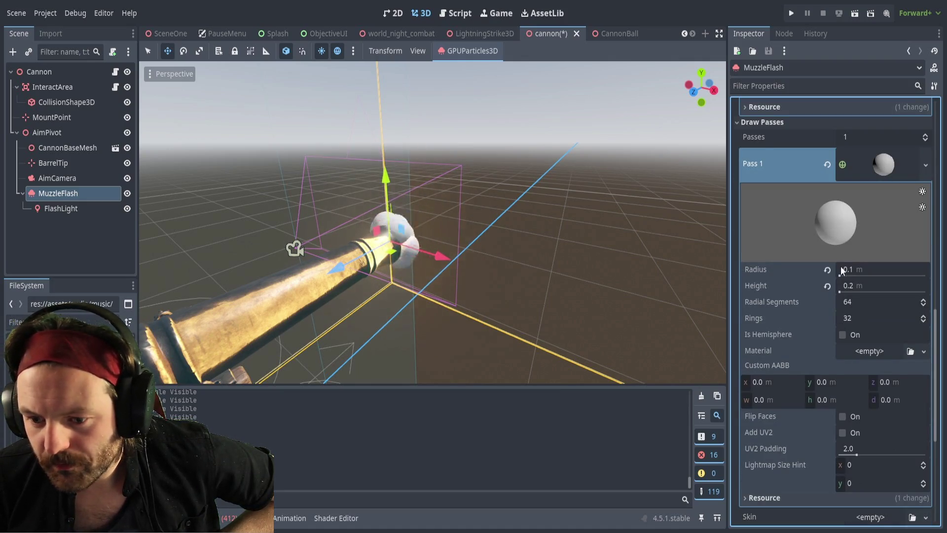
{"action": "scroll", "coordinate": [829, 332], "scroll_direction": "down", "scroll_amount": 1}
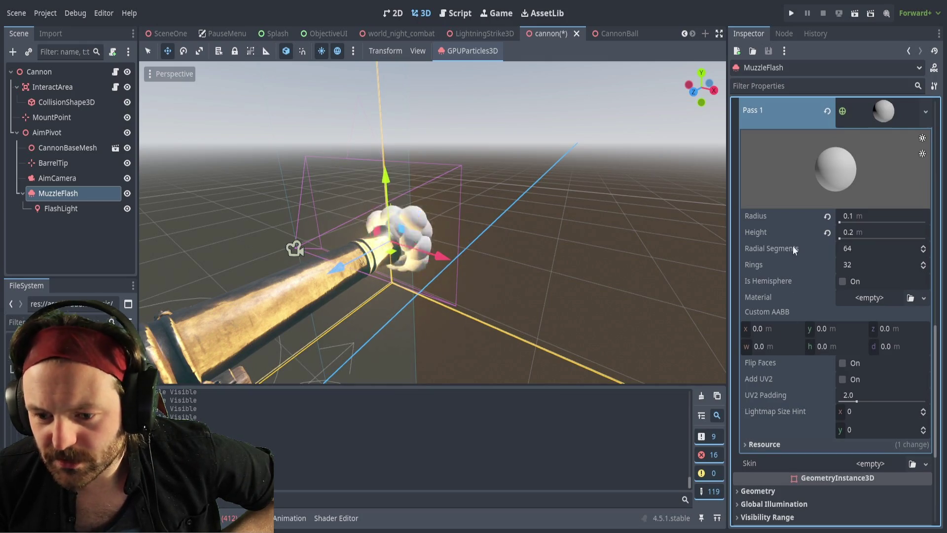
{"action": "left_click", "coordinate": [868, 462]}
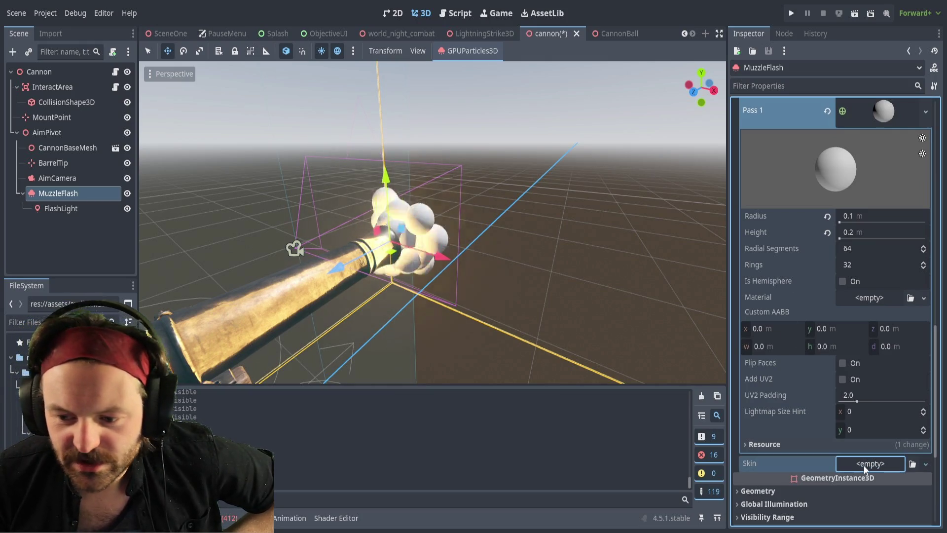
{"action": "left_click", "coordinate": [827, 428]}
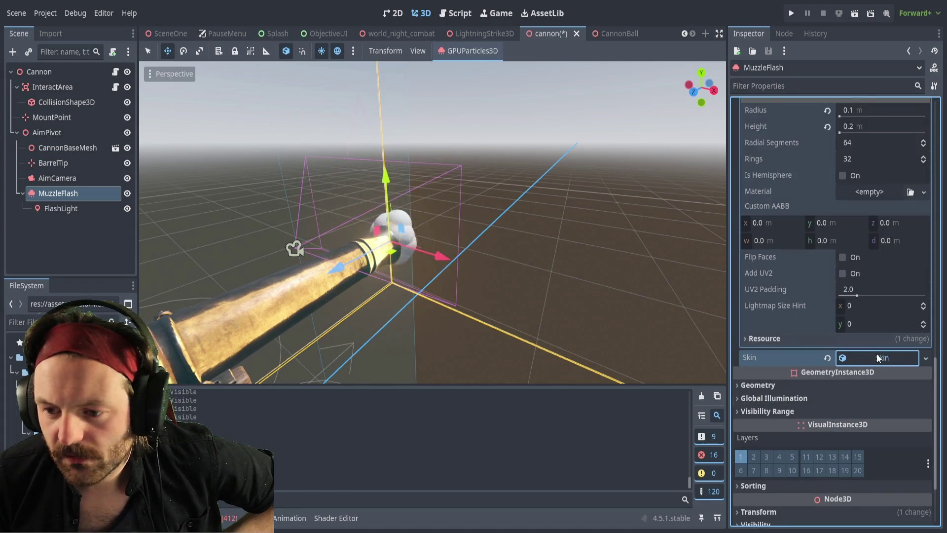
{"action": "scroll", "coordinate": [829, 387], "scroll_direction": "down", "scroll_amount": 2}
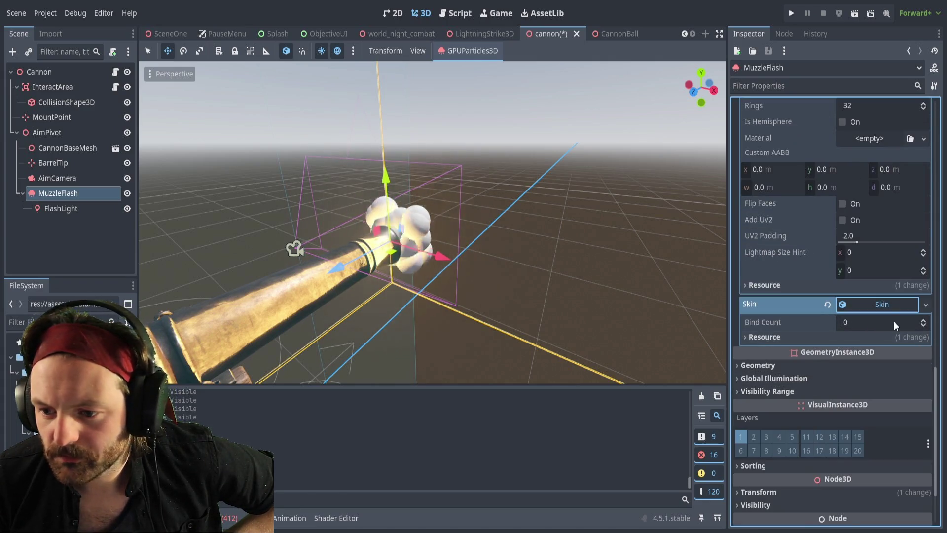
{"action": "left_click", "coordinate": [923, 320]}
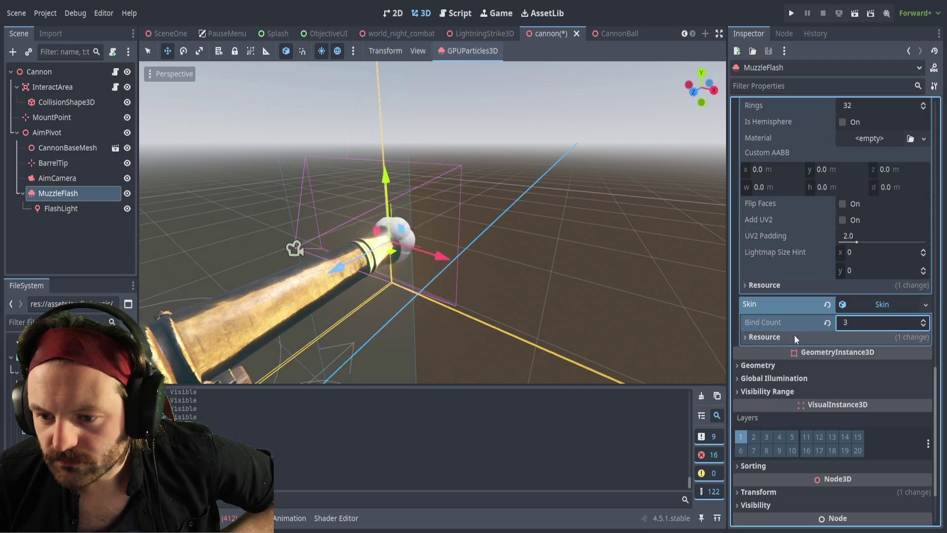
Inspect the Skin resource, then clear the Skin slot back to <empty>.
{"action": "left_click", "coordinate": [746, 340]}
{"action": "left_click", "coordinate": [773, 337]}
{"action": "type", "text": "1"}
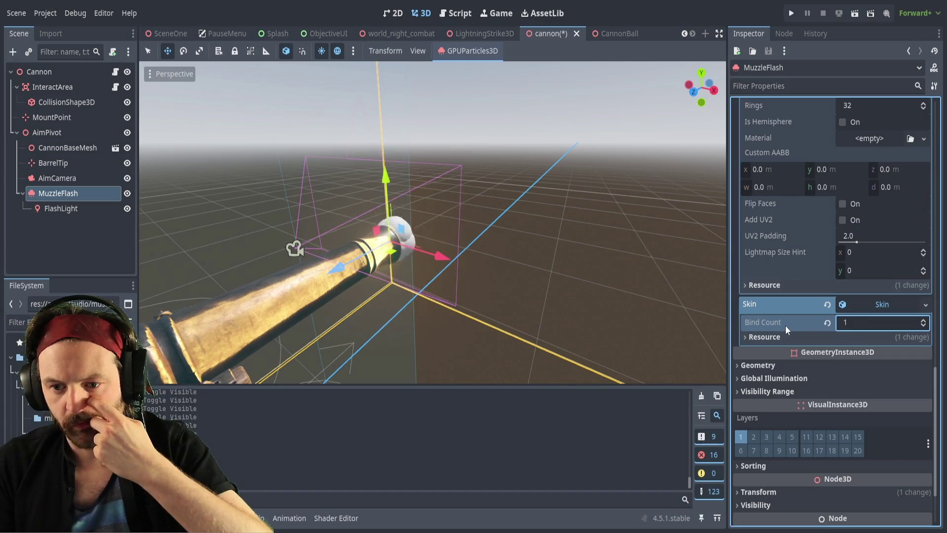
{"action": "left_click", "coordinate": [742, 339]}
{"action": "left_click", "coordinate": [741, 338]}
{"action": "left_click", "coordinate": [852, 321]}
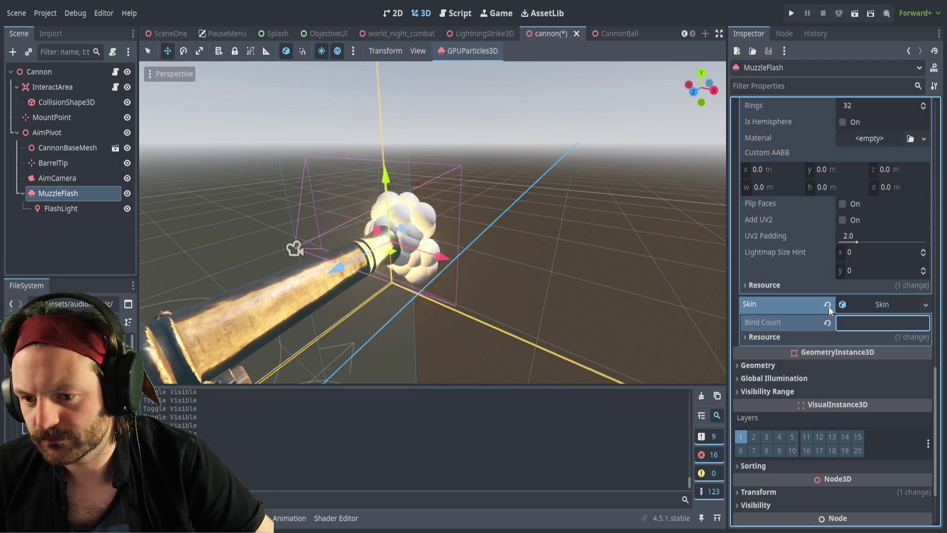
{"action": "left_click", "coordinate": [908, 306]}
{"action": "left_click", "coordinate": [921, 304]}
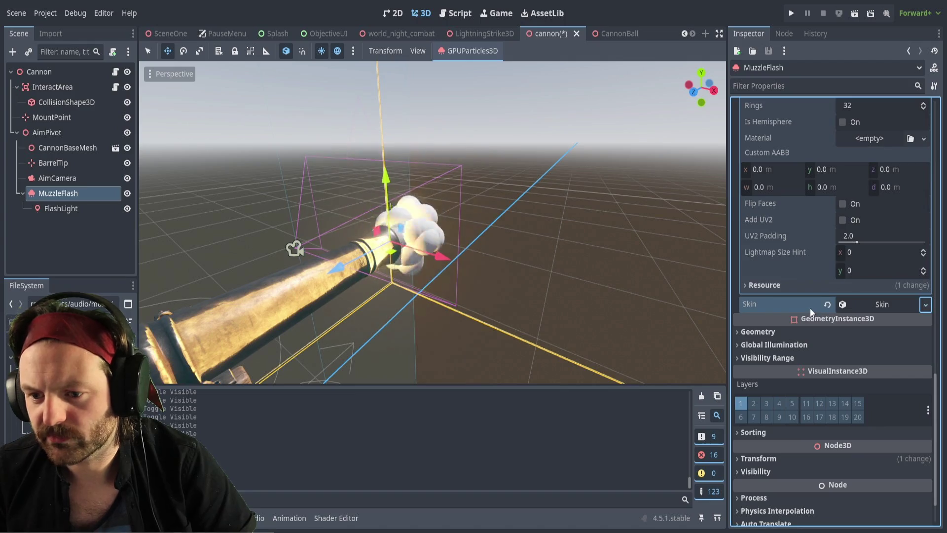
{"action": "left_click", "coordinate": [828, 305]}
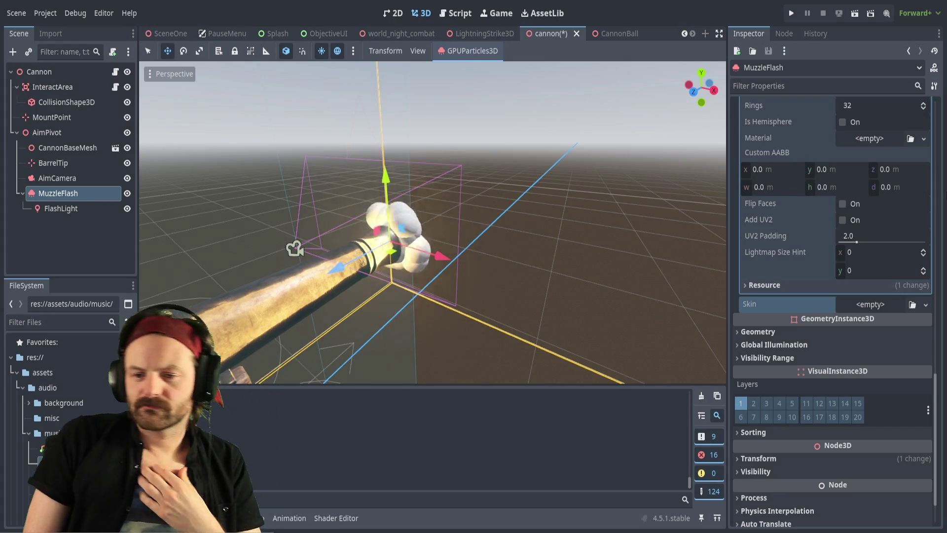
{"action": "scroll", "coordinate": [786, 355], "scroll_direction": "up", "scroll_amount": 10}
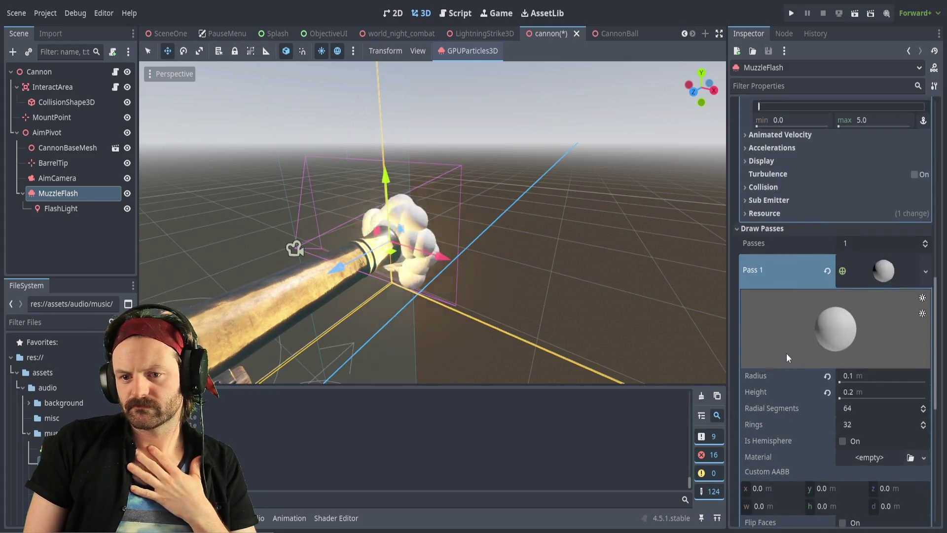
{"action": "scroll", "coordinate": [789, 344], "scroll_direction": "up", "scroll_amount": 3}
{"action": "scroll", "coordinate": [789, 345], "scroll_direction": "down", "scroll_amount": 3}
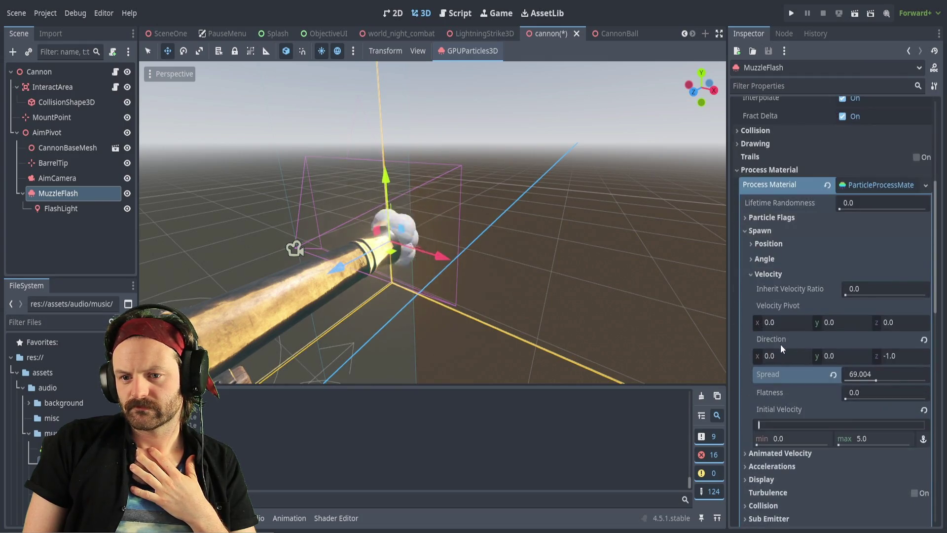
{"action": "scroll", "coordinate": [786, 254], "scroll_direction": "up", "scroll_amount": 5}
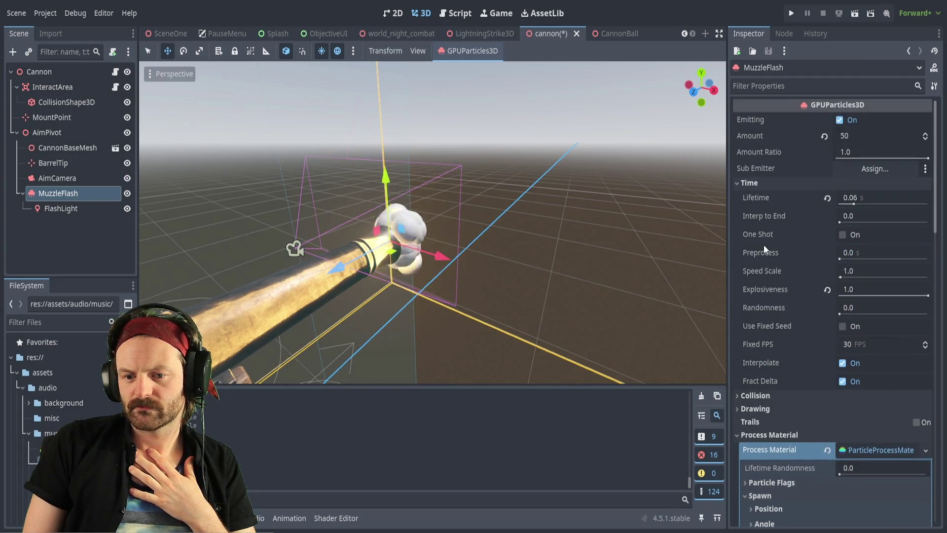
{"action": "left_click", "coordinate": [737, 435]}
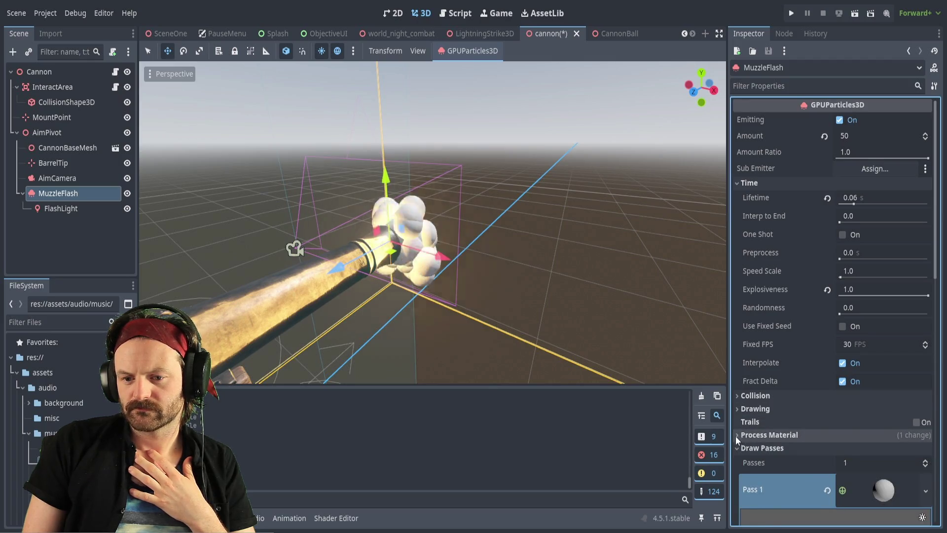
{"action": "left_click", "coordinate": [737, 435]}
{"action": "scroll", "coordinate": [772, 398], "scroll_direction": "down", "scroll_amount": 5}
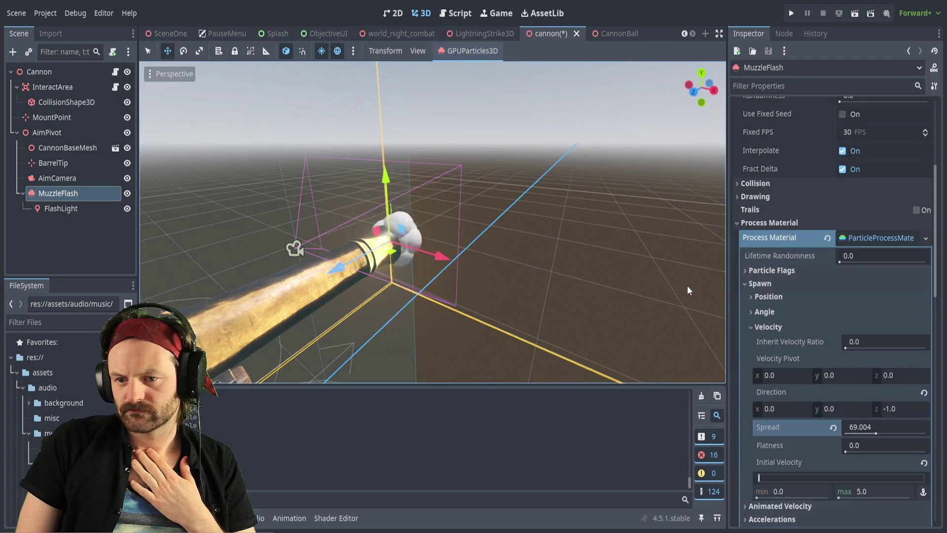
{"action": "scroll", "coordinate": [786, 302], "scroll_direction": "down", "scroll_amount": 2}
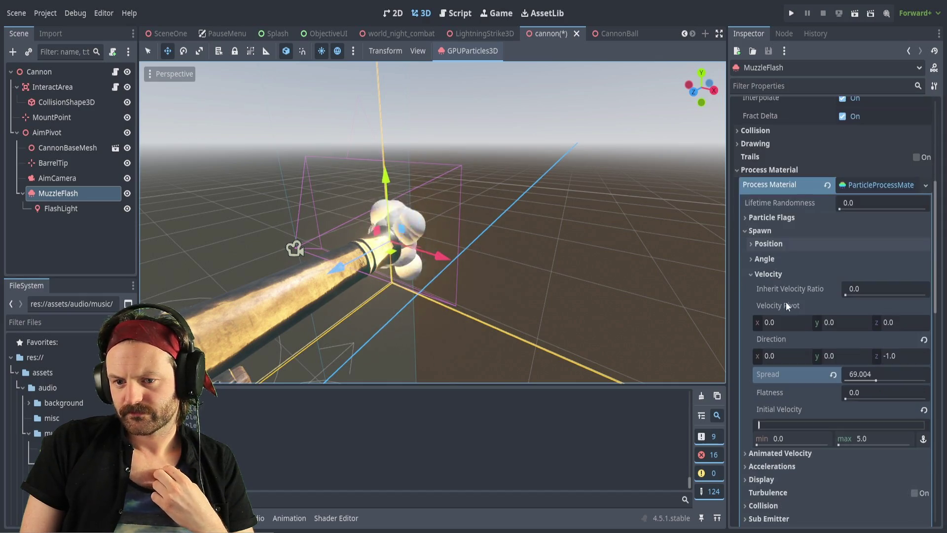
{"action": "scroll", "coordinate": [828, 316], "scroll_direction": "down", "scroll_amount": 4}
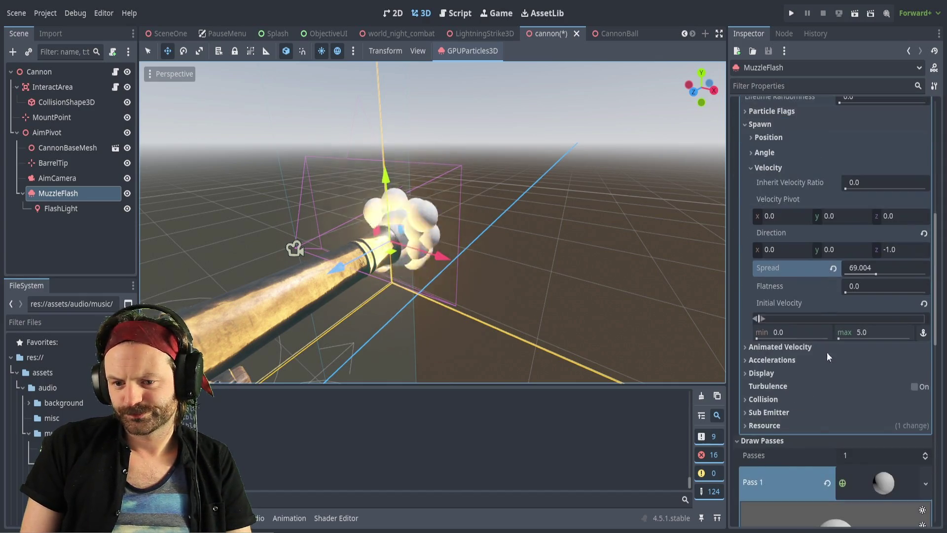
{"action": "left_click", "coordinate": [770, 373]}
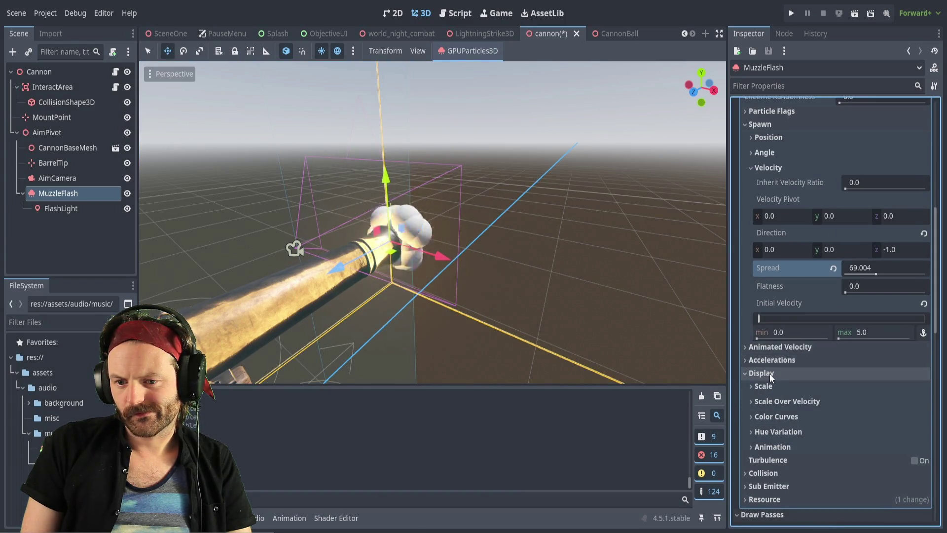
{"action": "left_click", "coordinate": [770, 374]}
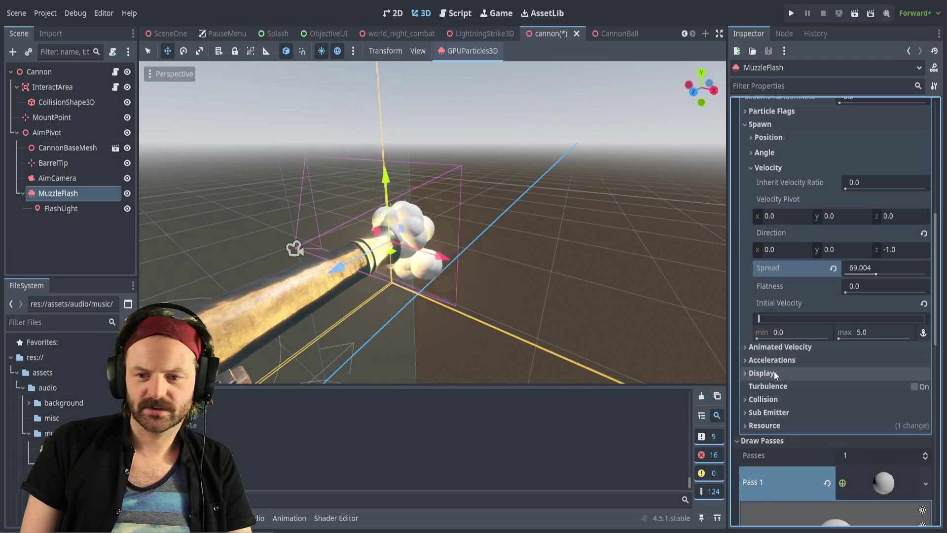
{"action": "scroll", "coordinate": [774, 370], "scroll_direction": "up", "scroll_amount": 6}
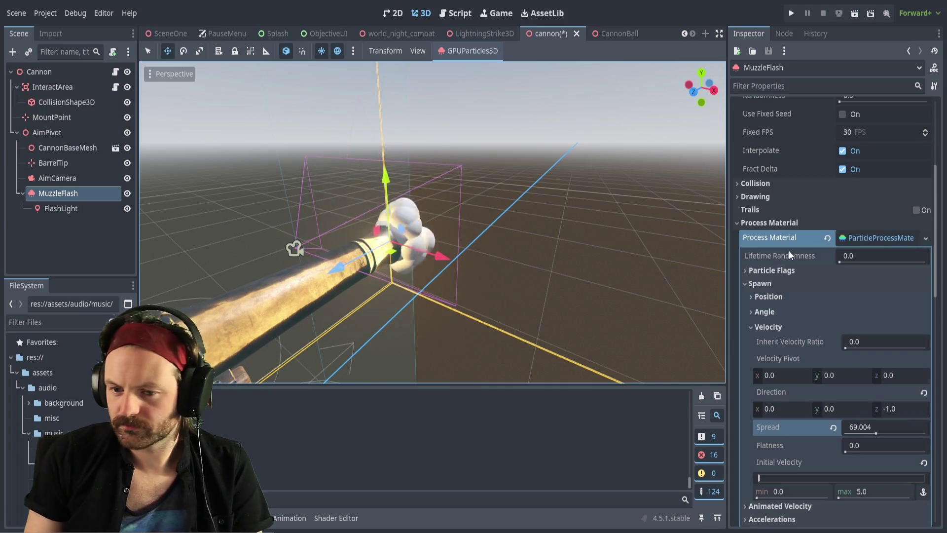
{"action": "scroll", "coordinate": [833, 309], "scroll_direction": "down", "scroll_amount": 5}
Collapse the Process Material and Draw Passes sections.
{"action": "scroll", "coordinate": [799, 273], "scroll_direction": "up", "scroll_amount": 7}
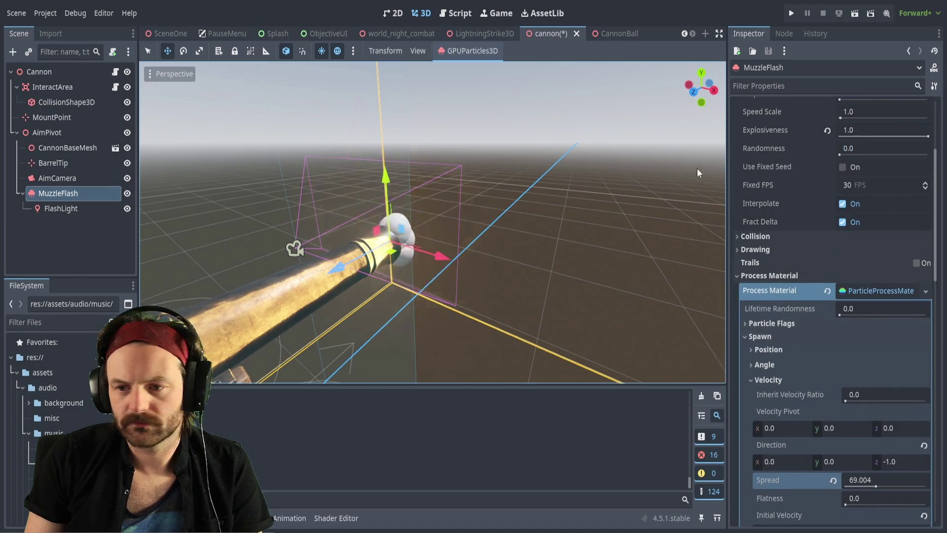
{"action": "scroll", "coordinate": [756, 171], "scroll_direction": "up", "scroll_amount": 7}
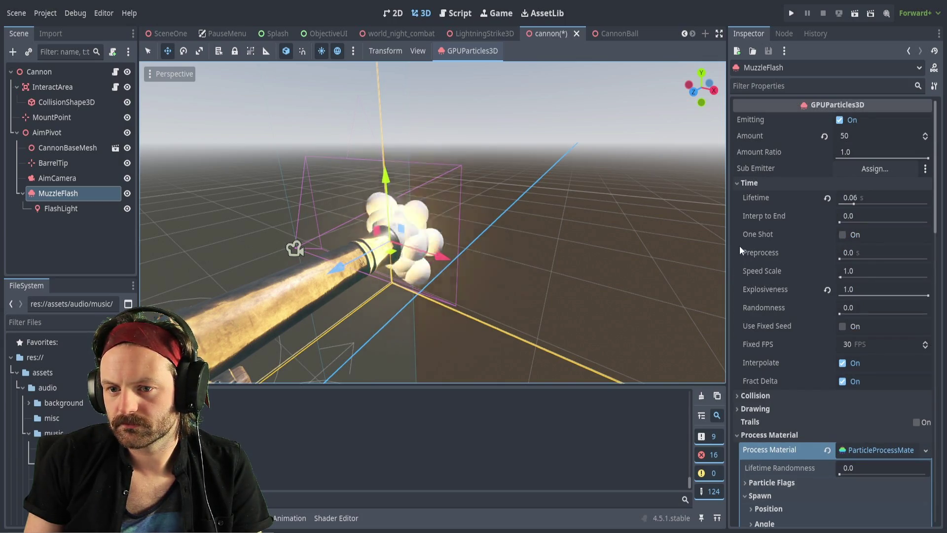
{"action": "scroll", "coordinate": [766, 379], "scroll_direction": "down", "scroll_amount": 5}
{"action": "left_click", "coordinate": [737, 330]}
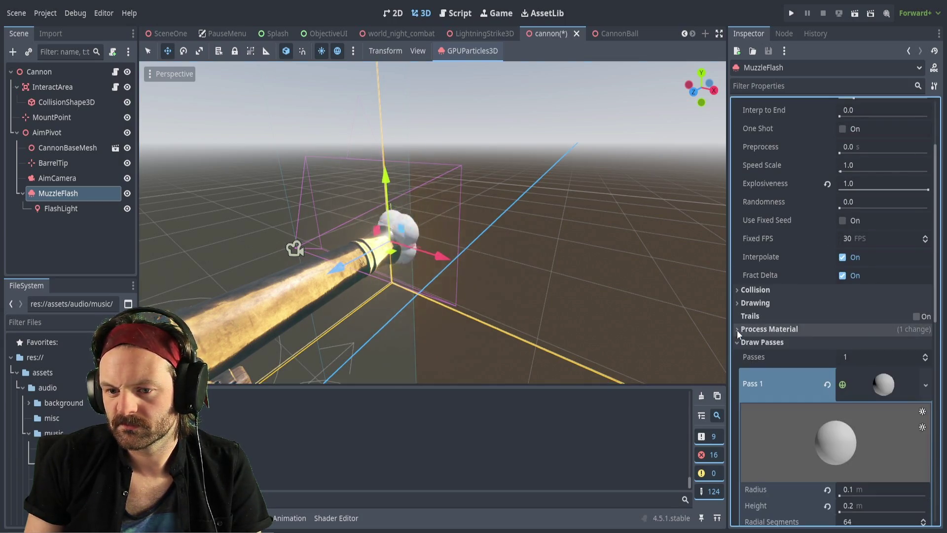
{"action": "scroll", "coordinate": [750, 340], "scroll_direction": "down", "scroll_amount": 3}
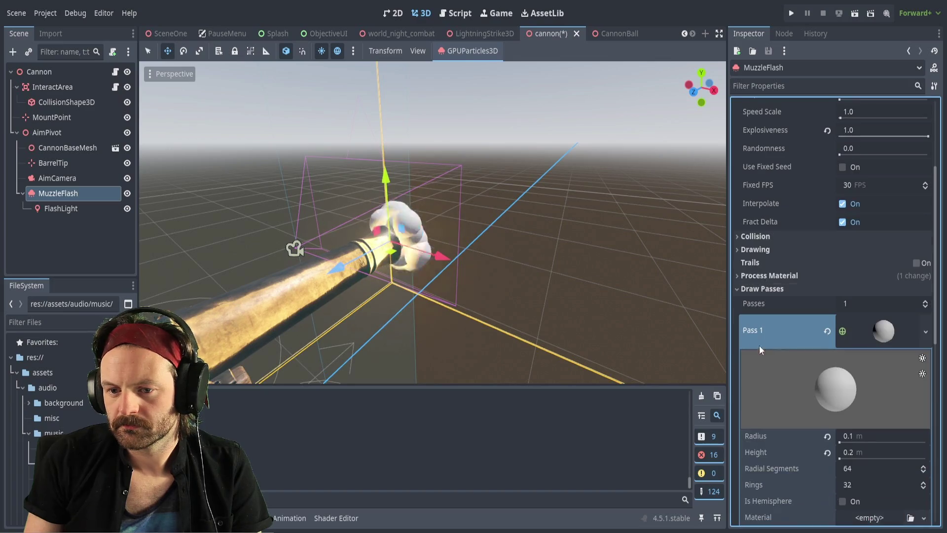
{"action": "left_click", "coordinate": [737, 289]}
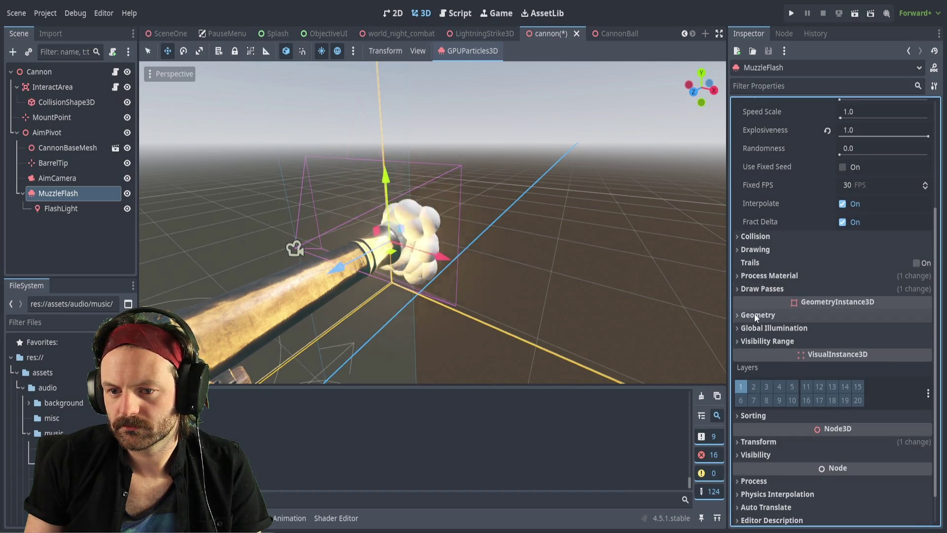
Briefly peek at the Drawing and Collision sections, then focus the Filter Properties box.
{"action": "left_click", "coordinate": [737, 248]}
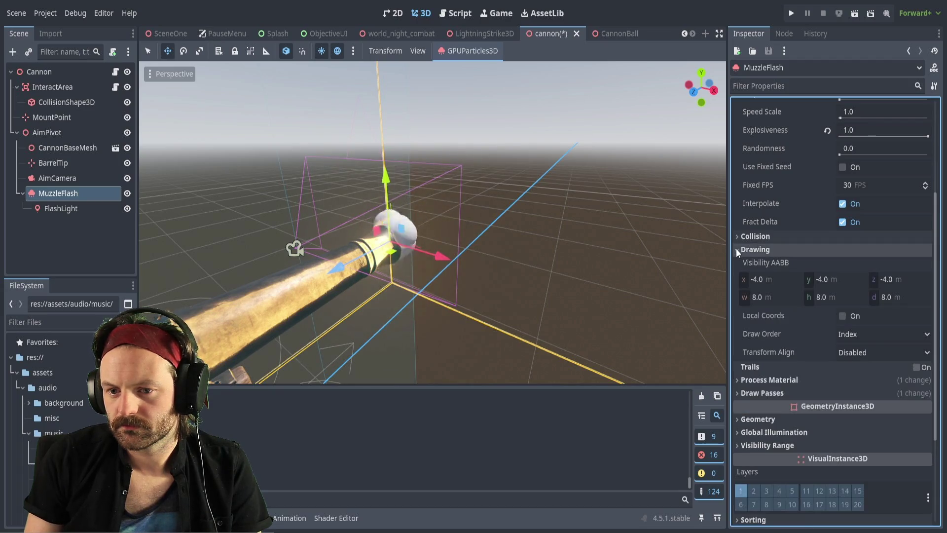
{"action": "left_click", "coordinate": [737, 249]}
{"action": "left_click", "coordinate": [738, 238]}
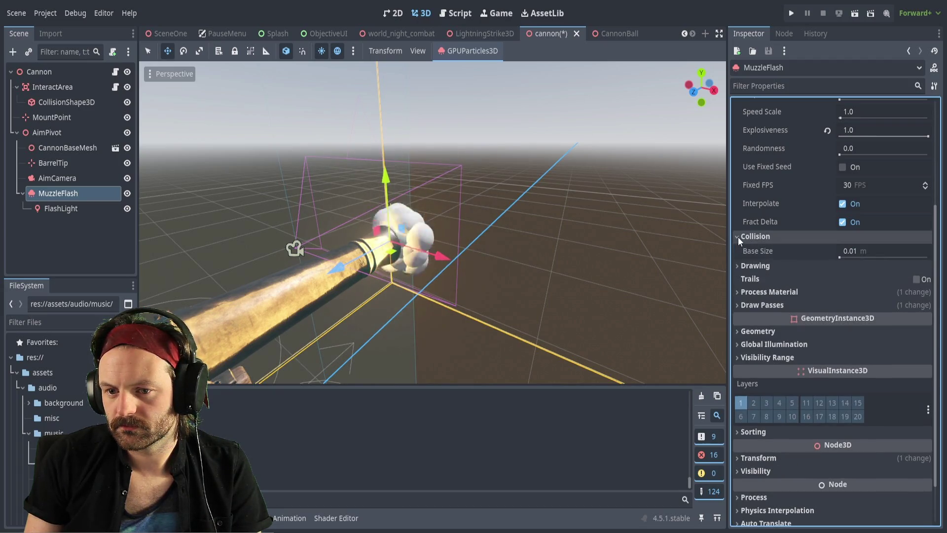
{"action": "left_click", "coordinate": [738, 236]}
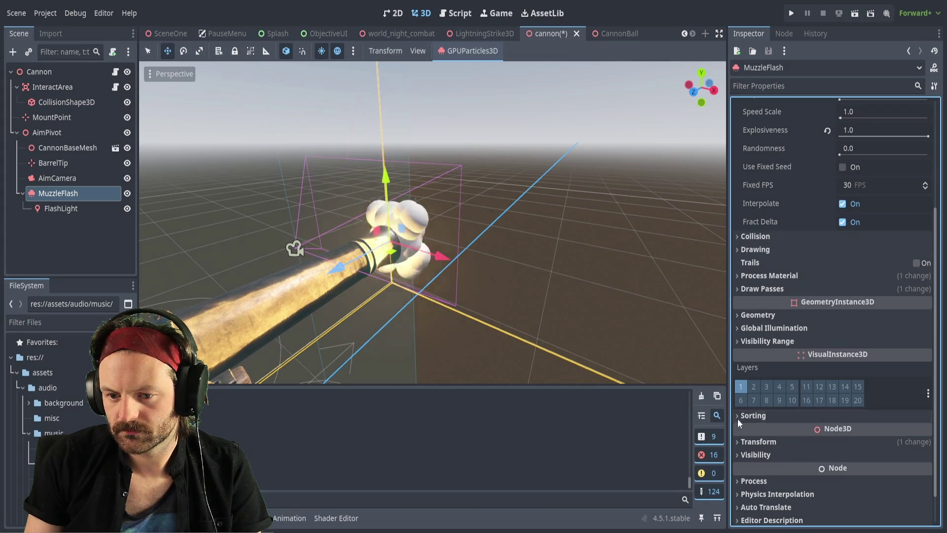
{"action": "scroll", "coordinate": [738, 457], "scroll_direction": "down", "scroll_amount": 2}
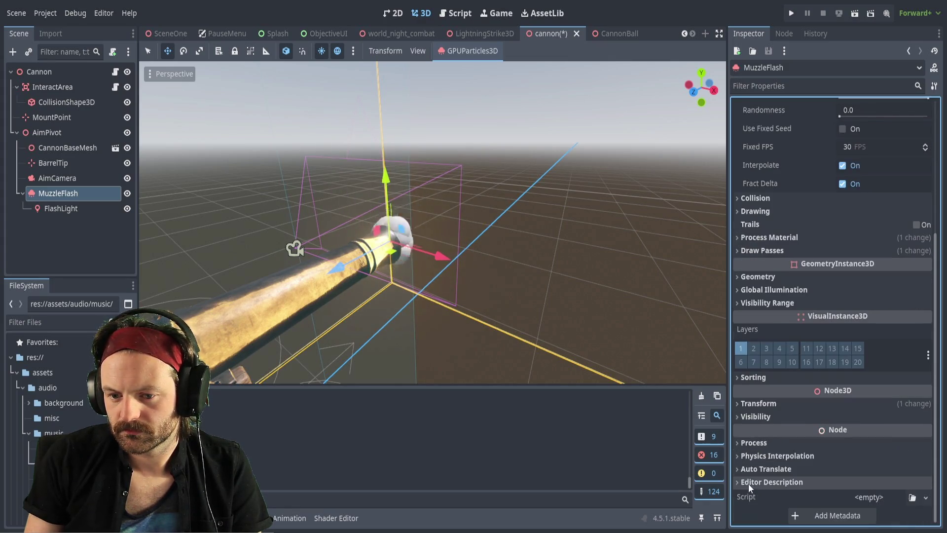
{"action": "scroll", "coordinate": [793, 315], "scroll_direction": "up", "scroll_amount": 5}
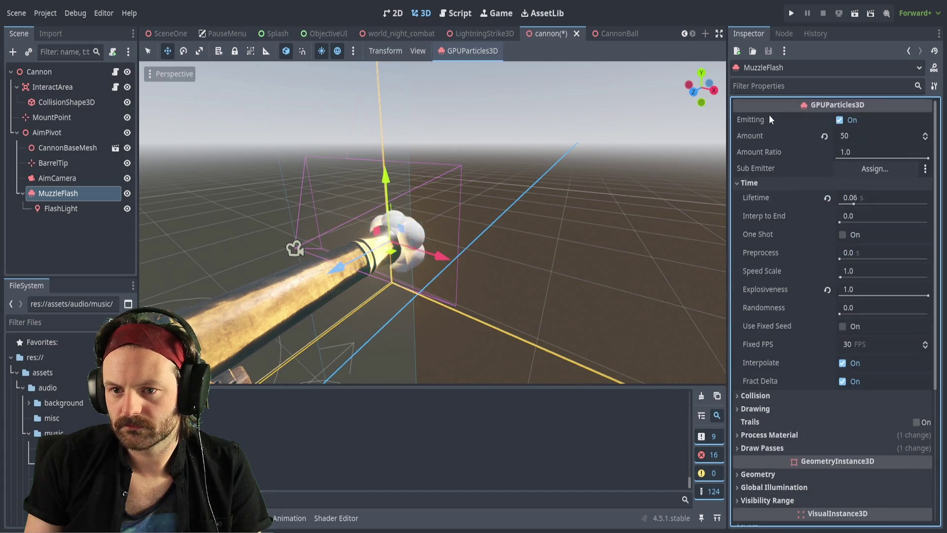
{"action": "left_click", "coordinate": [767, 86]}
Change the property filter from 'mesh' to 'material' and expand Process Material.
{"action": "type", "text": "mesh"}
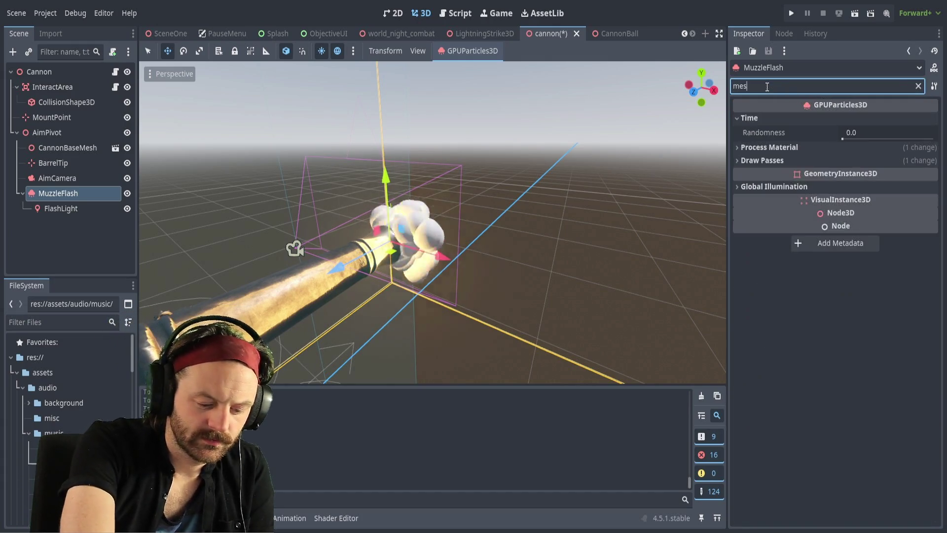
{"action": "key", "text": "BackSpace"}
{"action": "key", "text": "BackSpace"}
{"action": "key", "text": "BackSpace"}
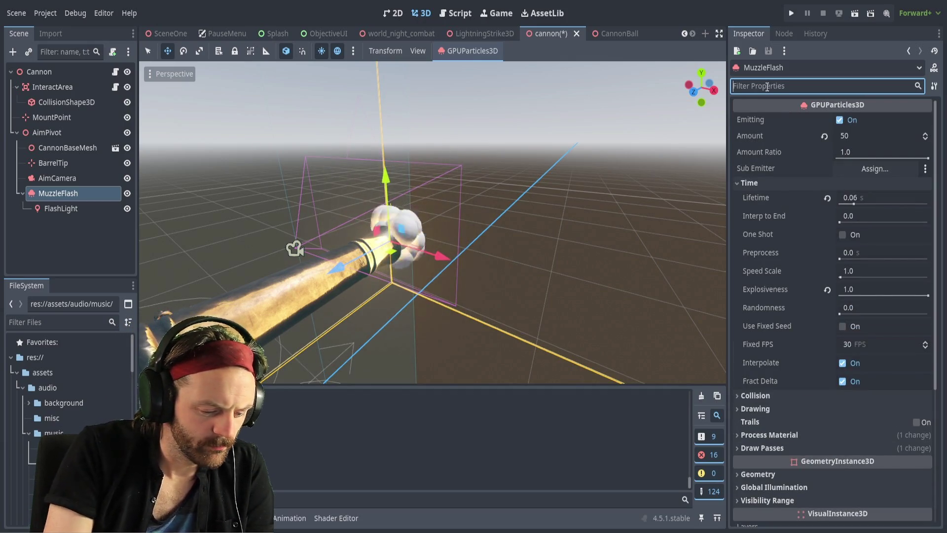
{"action": "type", "text": "material"}
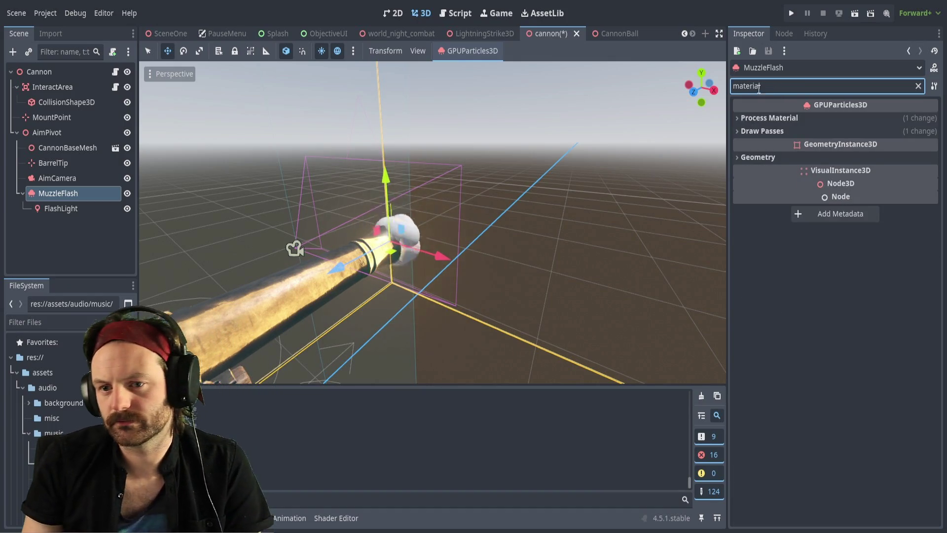
{"action": "left_click", "coordinate": [737, 157]}
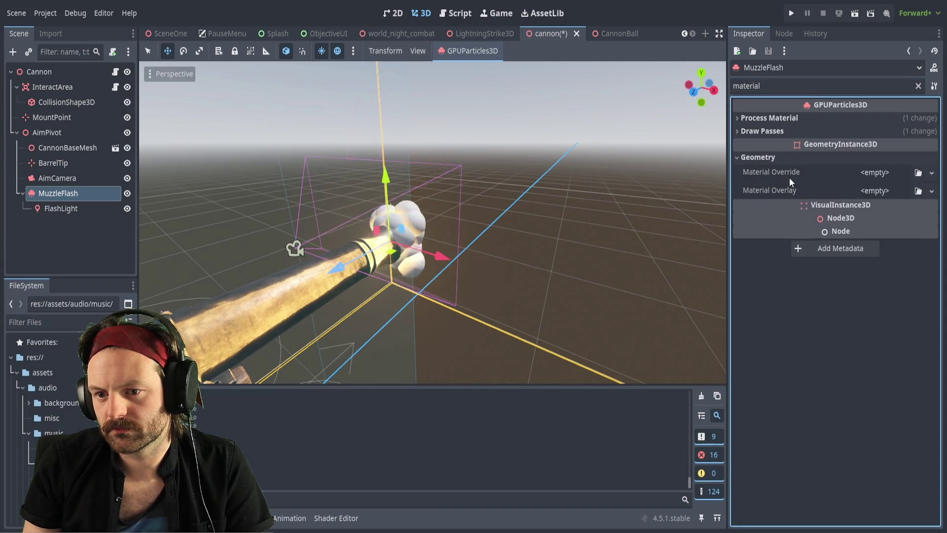
{"action": "left_click", "coordinate": [736, 157]}
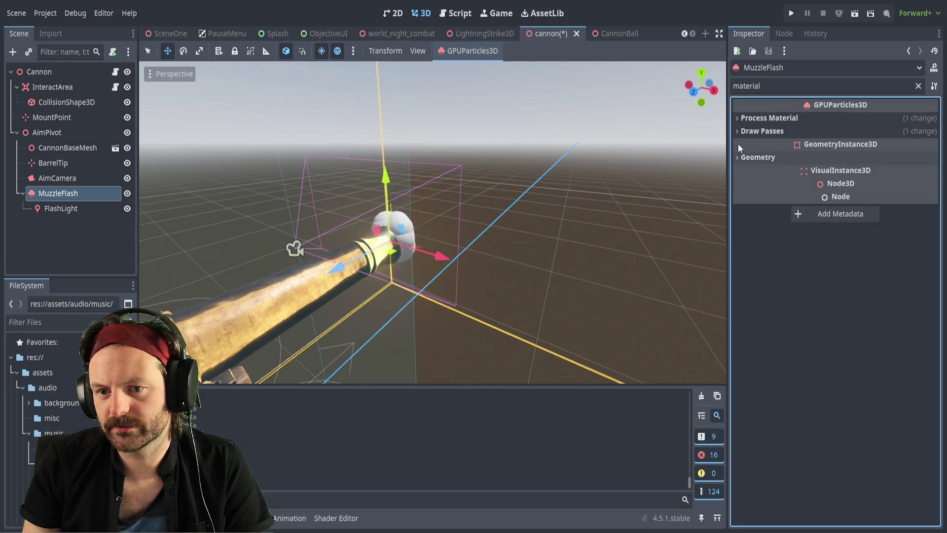
{"action": "left_click", "coordinate": [738, 118]}
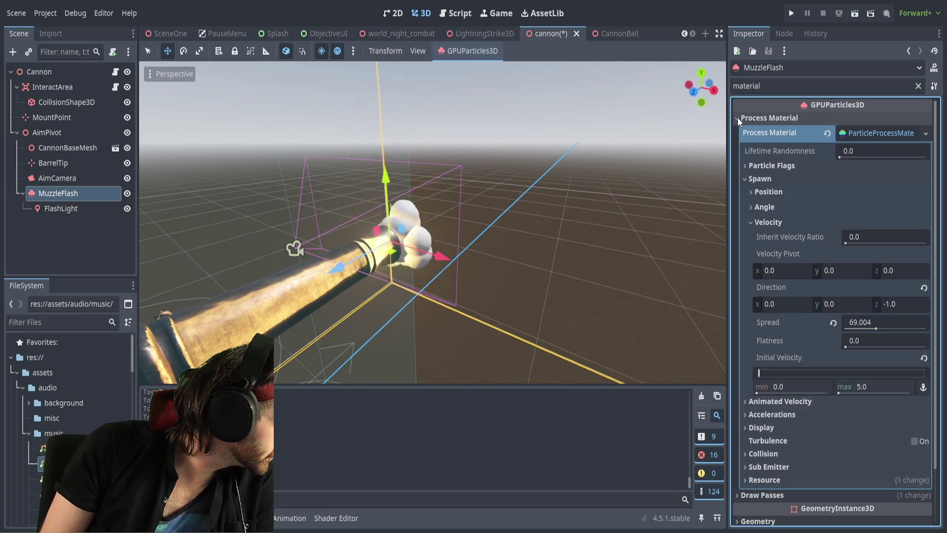
Expand Draw Passes and Pass 1's SphereMesh, then paste a material into its empty Material slot.
{"action": "left_click", "coordinate": [737, 495]}
{"action": "scroll", "coordinate": [818, 436], "scroll_direction": "down", "scroll_amount": 3}
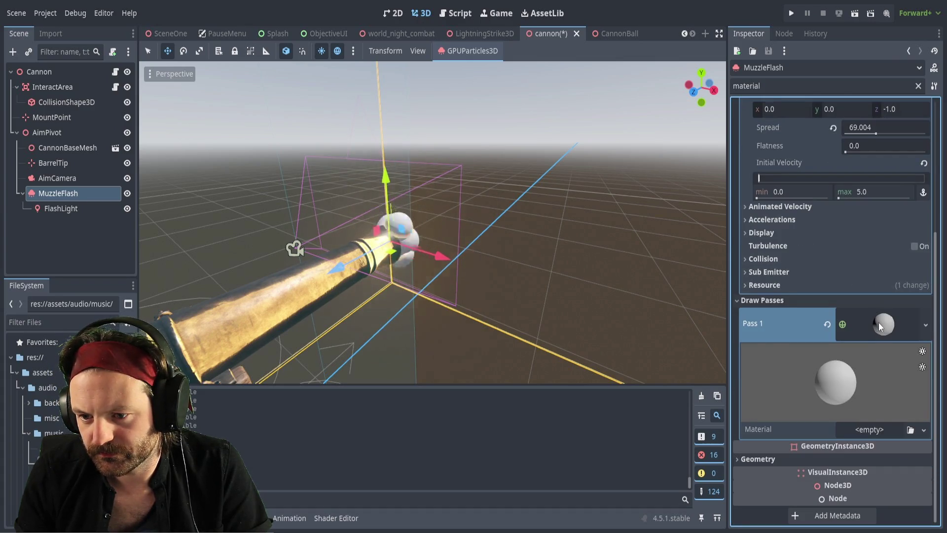
{"action": "left_click", "coordinate": [872, 424]}
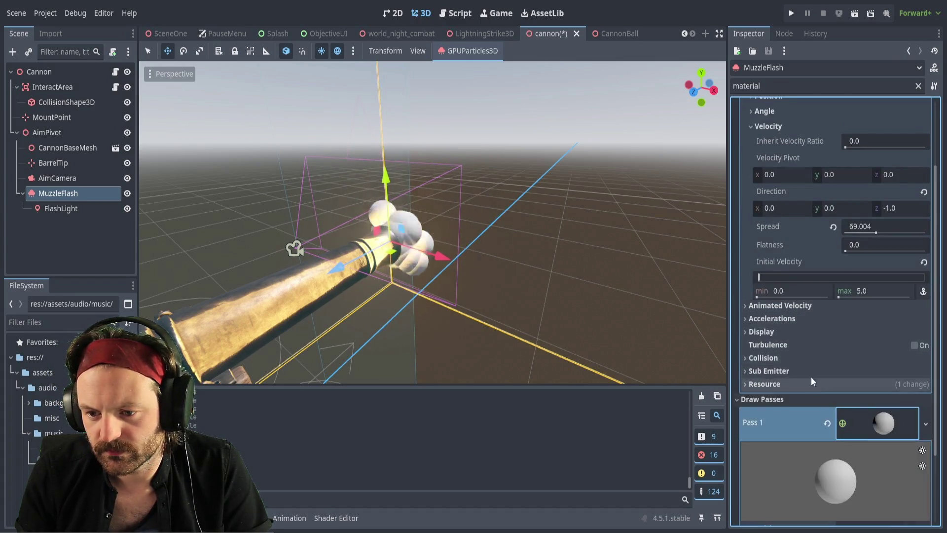
{"action": "scroll", "coordinate": [811, 377], "scroll_direction": "down", "scroll_amount": 3}
{"action": "left_click", "coordinate": [883, 430]}
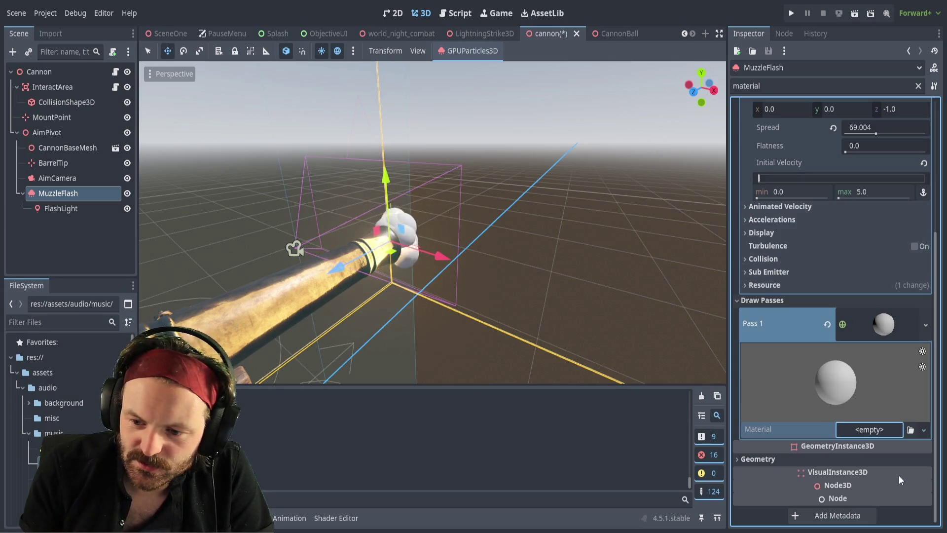
{"action": "key", "text": "ctrl+v"}
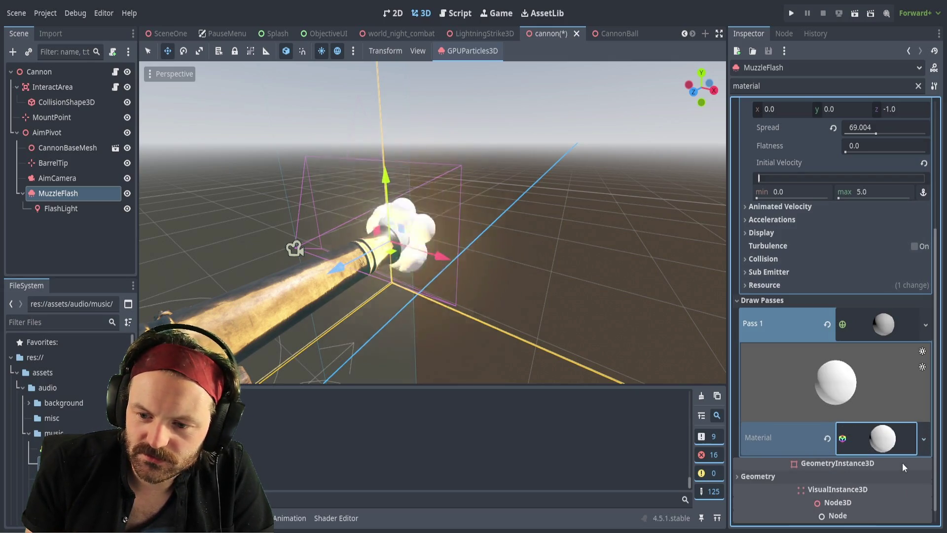
Expand the sphere mesh's material and paste a FogMaterial into its Next Pass slot.
{"action": "left_click", "coordinate": [871, 438]}
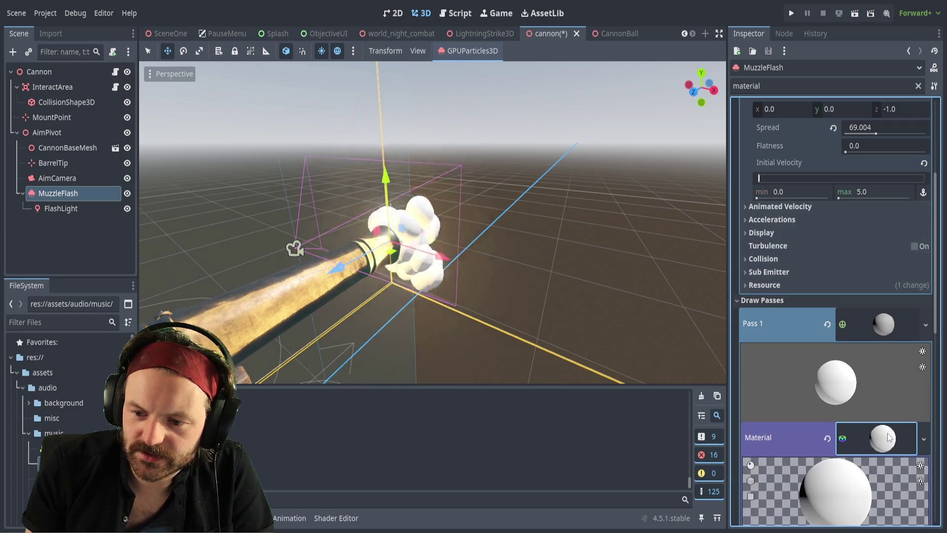
{"action": "scroll", "coordinate": [874, 389], "scroll_direction": "down", "scroll_amount": 5}
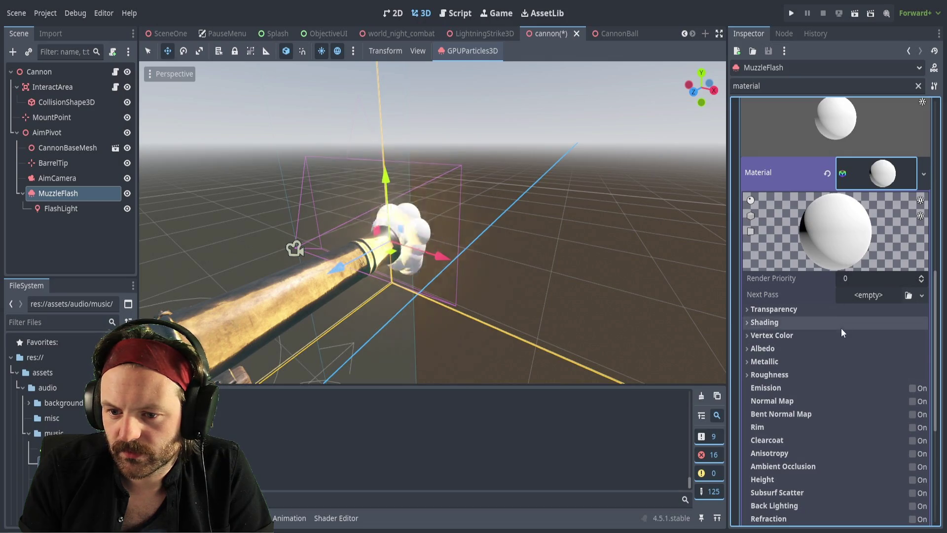
{"action": "scroll", "coordinate": [788, 322], "scroll_direction": "down", "scroll_amount": 2}
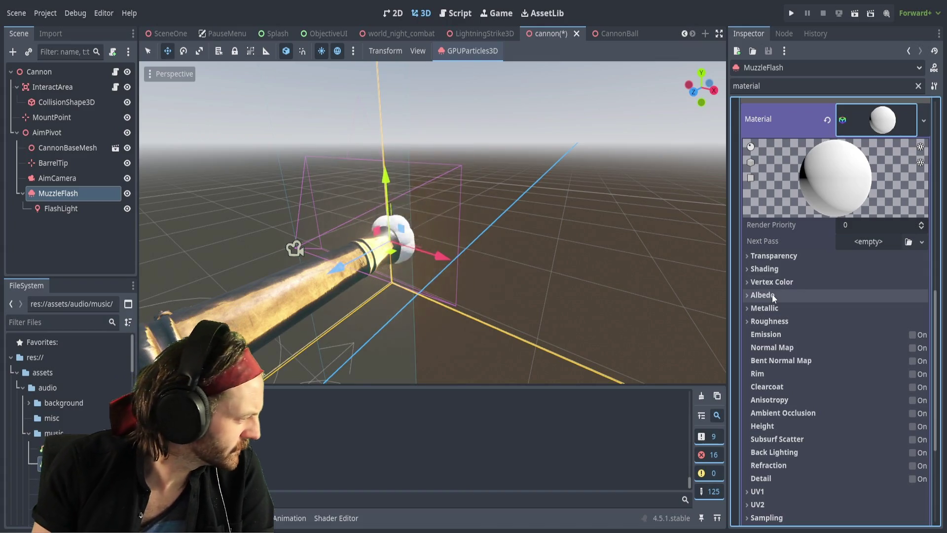
{"action": "scroll", "coordinate": [785, 335], "scroll_direction": "down", "scroll_amount": 6}
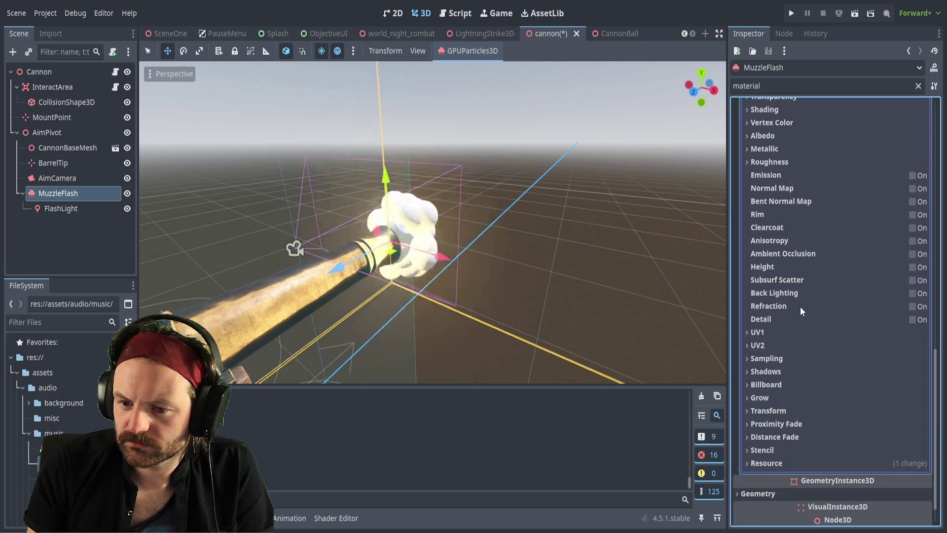
{"action": "scroll", "coordinate": [796, 313], "scroll_direction": "up", "scroll_amount": 2}
{"action": "left_click", "coordinate": [756, 438]}
{"action": "scroll", "coordinate": [869, 354], "scroll_direction": "up", "scroll_amount": 7}
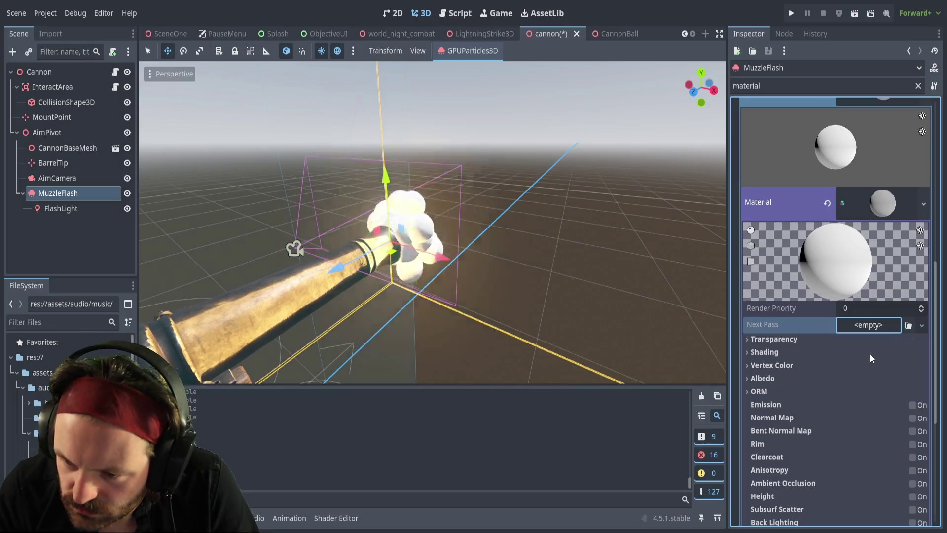
{"action": "key", "text": "ctrl+v"}
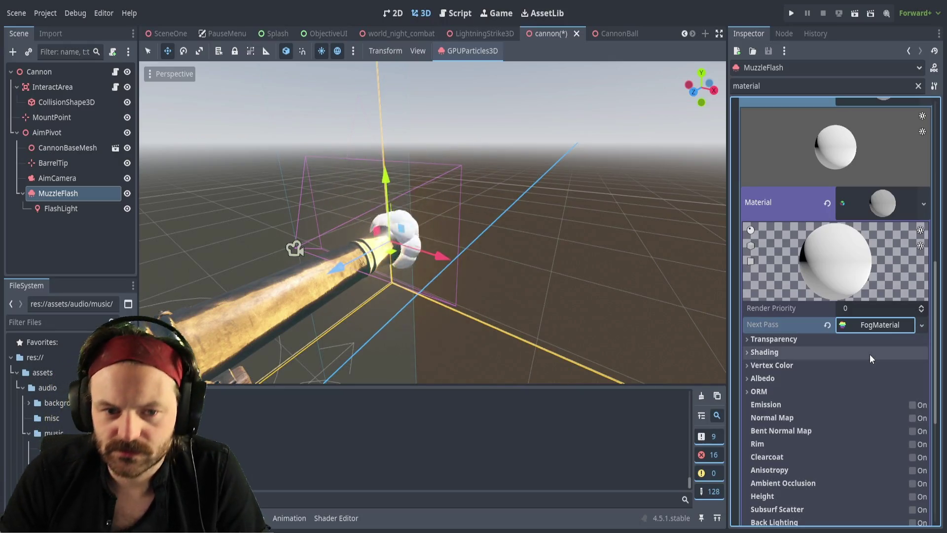
Adjust the FogMaterial's Density and Edge Fade values in the Next Pass.
{"action": "left_click", "coordinate": [873, 325]}
{"action": "scroll", "coordinate": [835, 318], "scroll_direction": "down", "scroll_amount": 2}
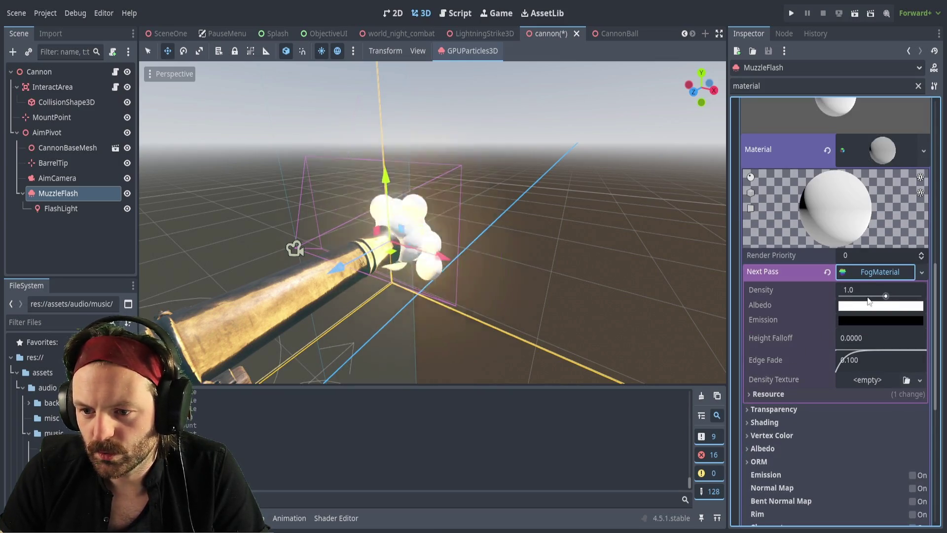
{"action": "left_click", "coordinate": [885, 296]}
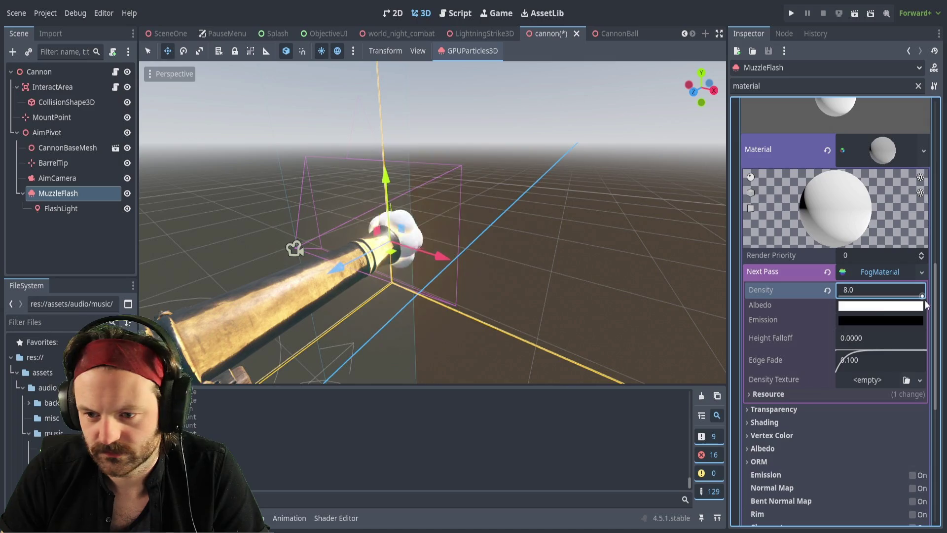
{"action": "left_click_drag", "start_coordinate": [883, 368], "coordinate": [830, 363]}
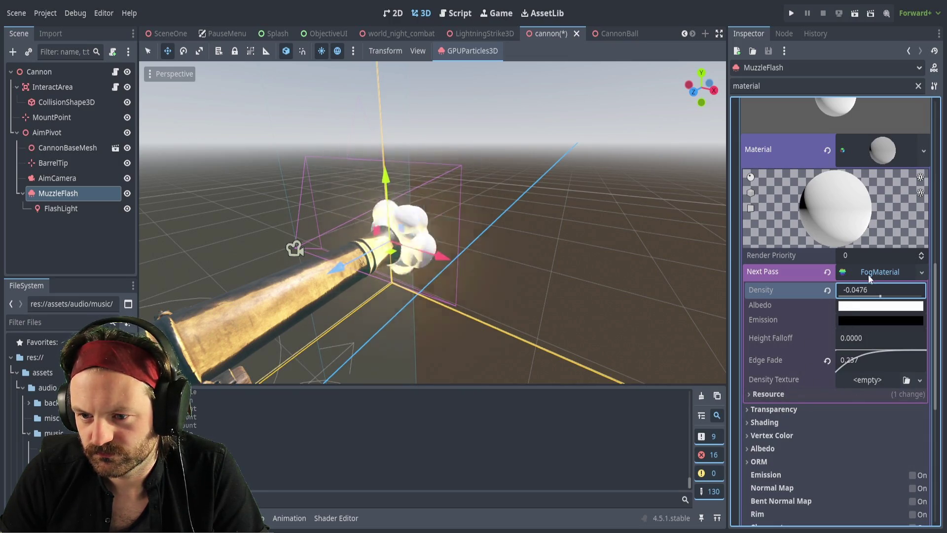
{"action": "left_click", "coordinate": [884, 272]}
{"action": "left_click", "coordinate": [910, 273]}
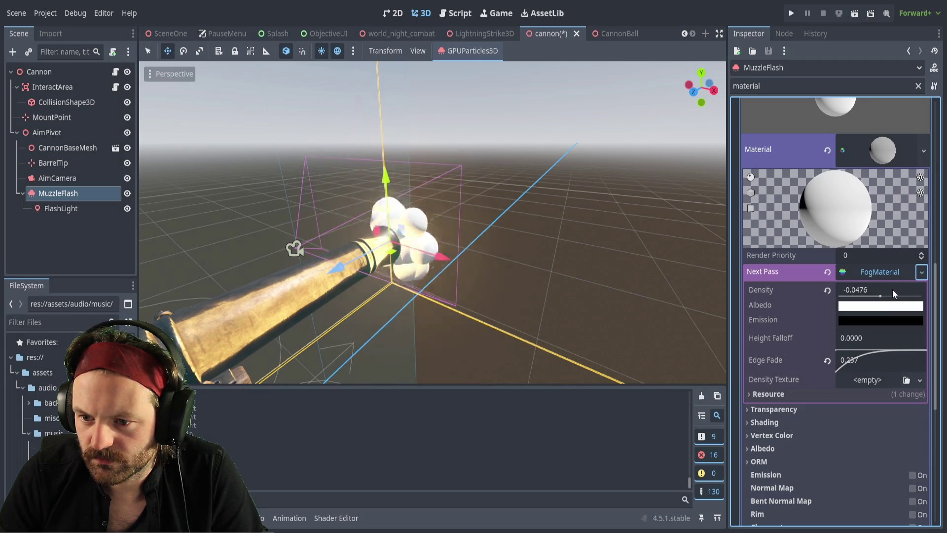
Undo Next Pass back through CanvasItemMaterial to a ProceduralSkyMaterial and view its Sky colours.
{"action": "key", "text": "ctrl+z"}
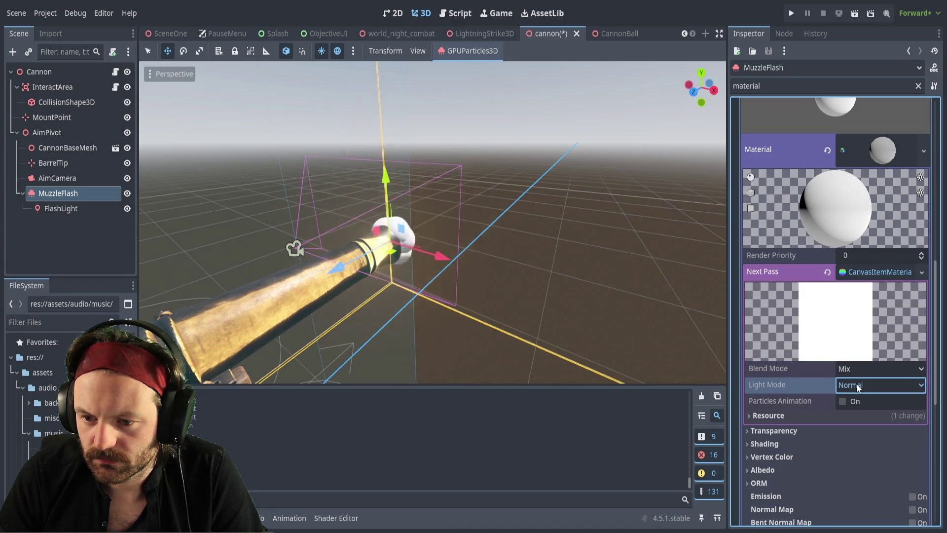
{"action": "left_click", "coordinate": [843, 401]}
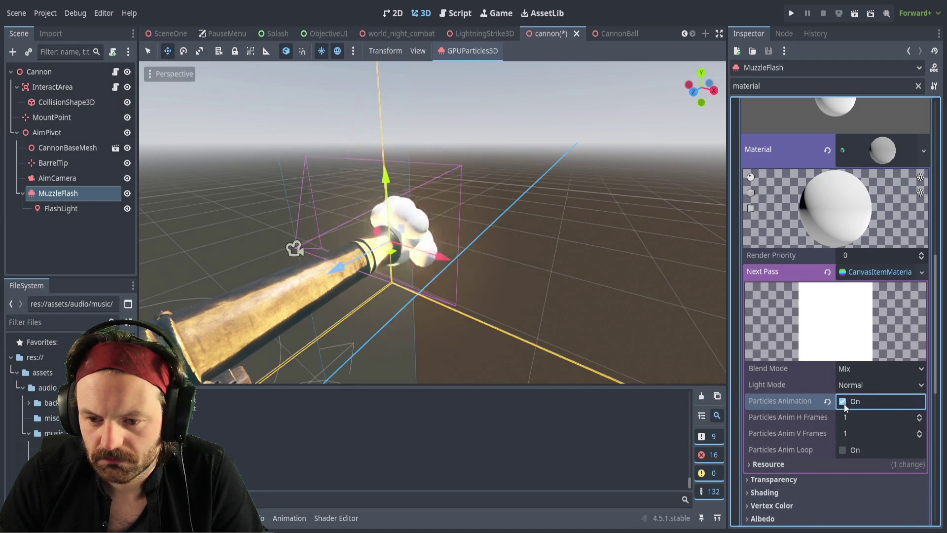
{"action": "left_click", "coordinate": [844, 401]}
{"action": "left_click", "coordinate": [905, 274]}
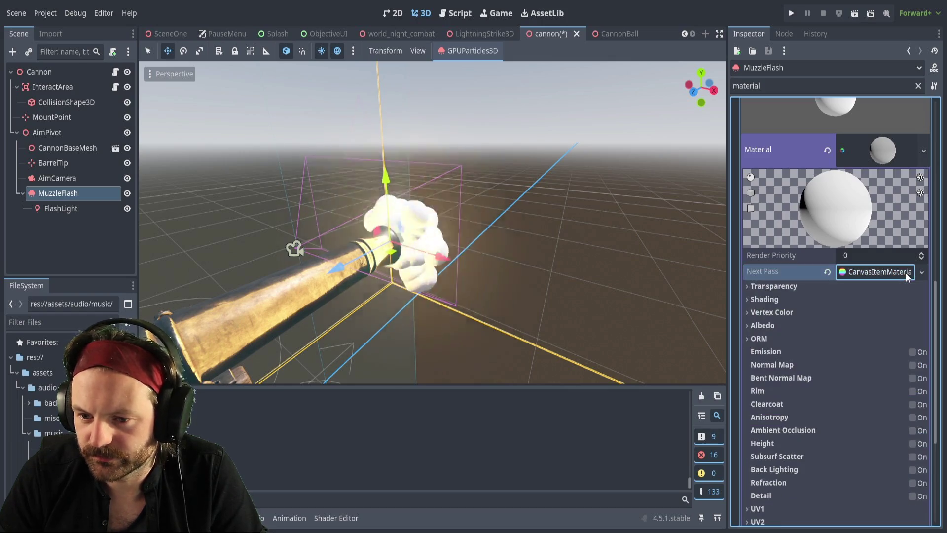
{"action": "left_click", "coordinate": [906, 273]}
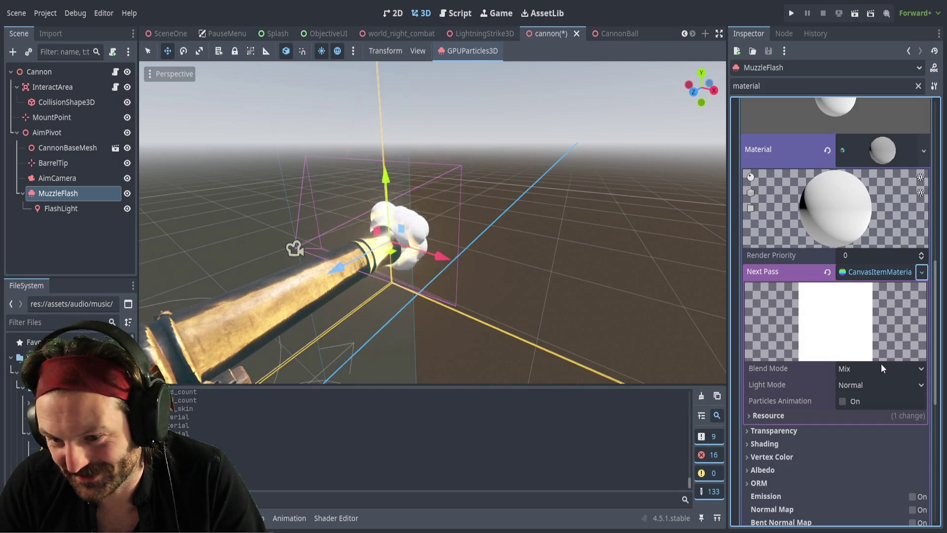
{"action": "key", "text": "ctrl+z"}
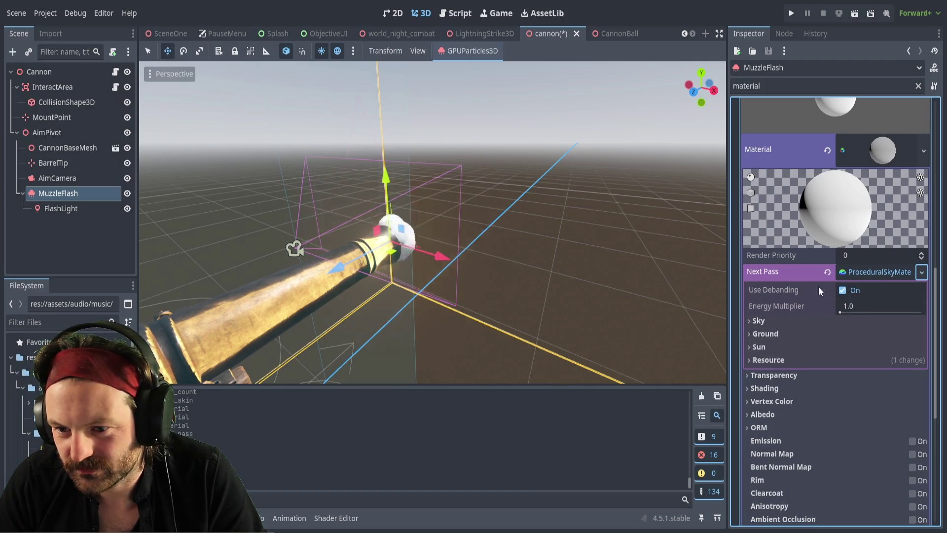
{"action": "left_click", "coordinate": [768, 322]}
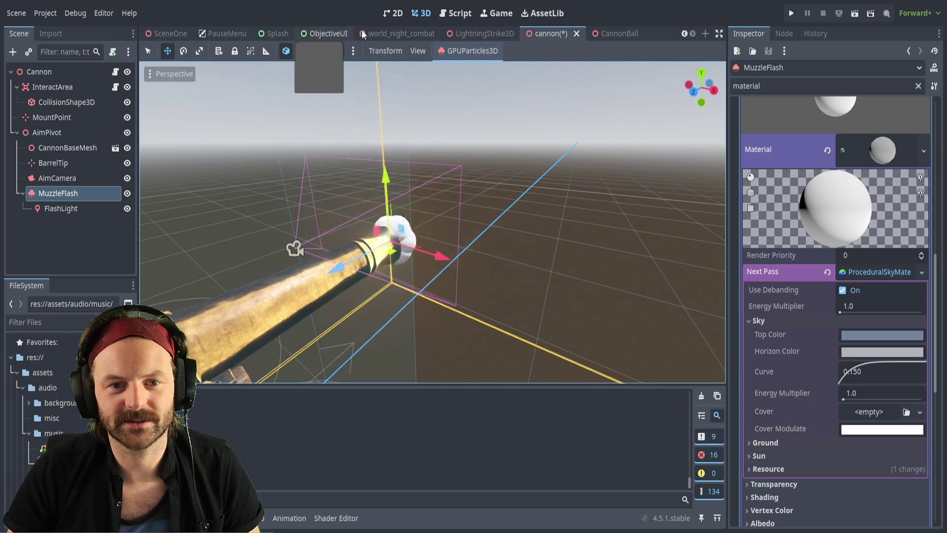
In world_night_combat, select CloudLane and clear the Inspector property filter.
{"action": "left_click", "coordinate": [383, 33]}
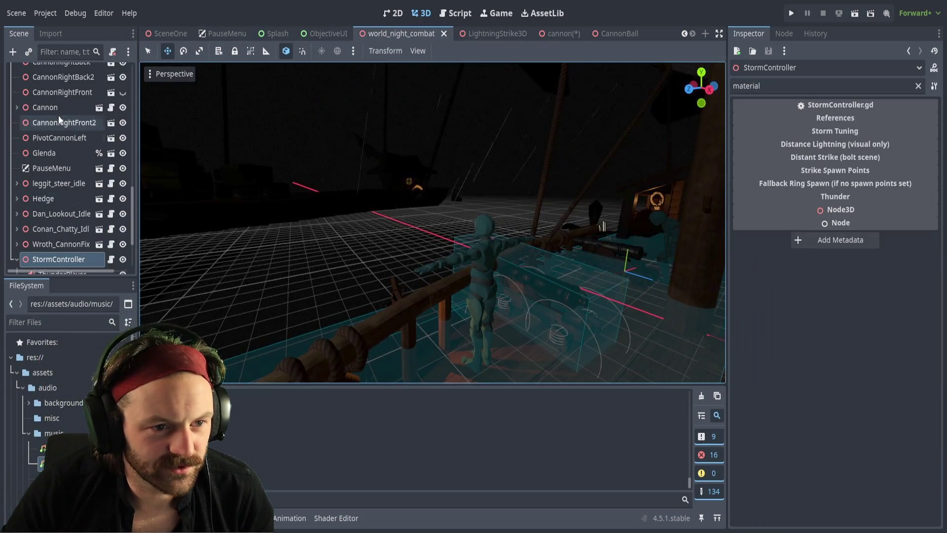
{"action": "scroll", "coordinate": [61, 123], "scroll_direction": "up", "scroll_amount": 10}
{"action": "left_click", "coordinate": [57, 242]}
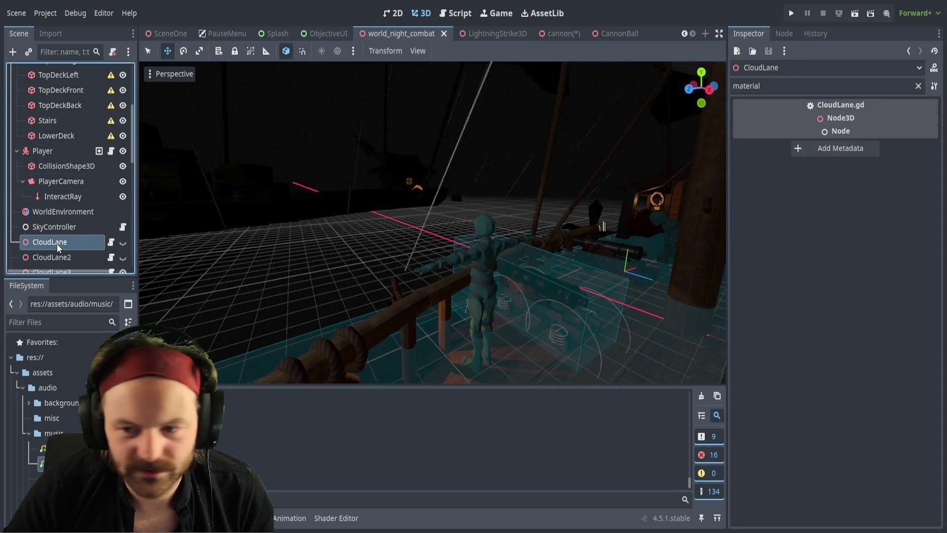
{"action": "left_click", "coordinate": [920, 91]}
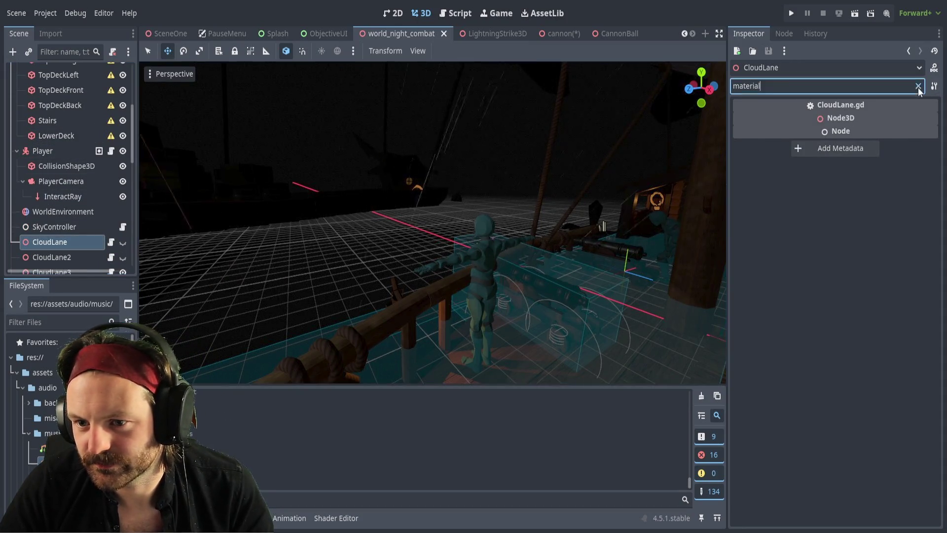
{"action": "left_click", "coordinate": [919, 87]}
Expand CloudLane's Cloud Textures array of three textures, then return to the cannon scene.
{"action": "scroll", "coordinate": [780, 280], "scroll_direction": "down", "scroll_amount": 2}
{"action": "scroll", "coordinate": [779, 282], "scroll_direction": "up", "scroll_amount": 2}
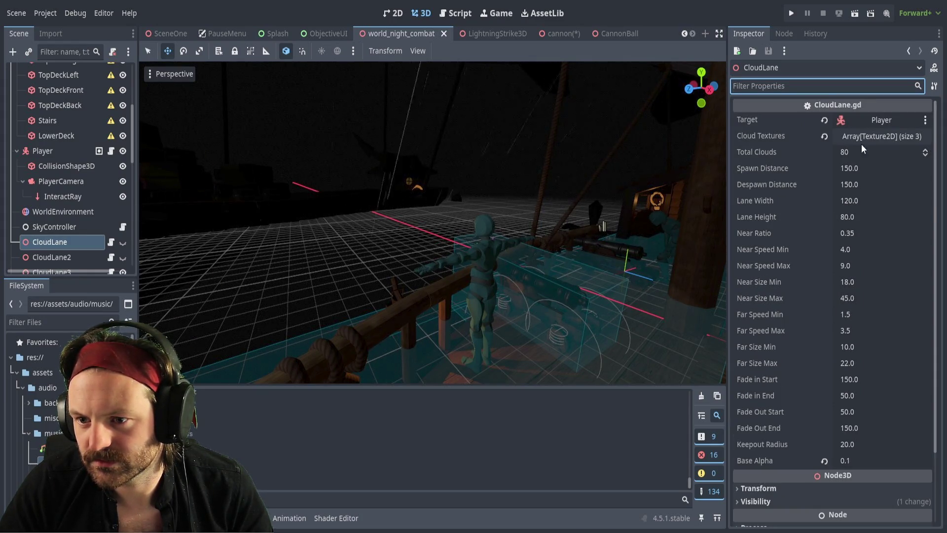
{"action": "scroll", "coordinate": [801, 247], "scroll_direction": "down", "scroll_amount": 4}
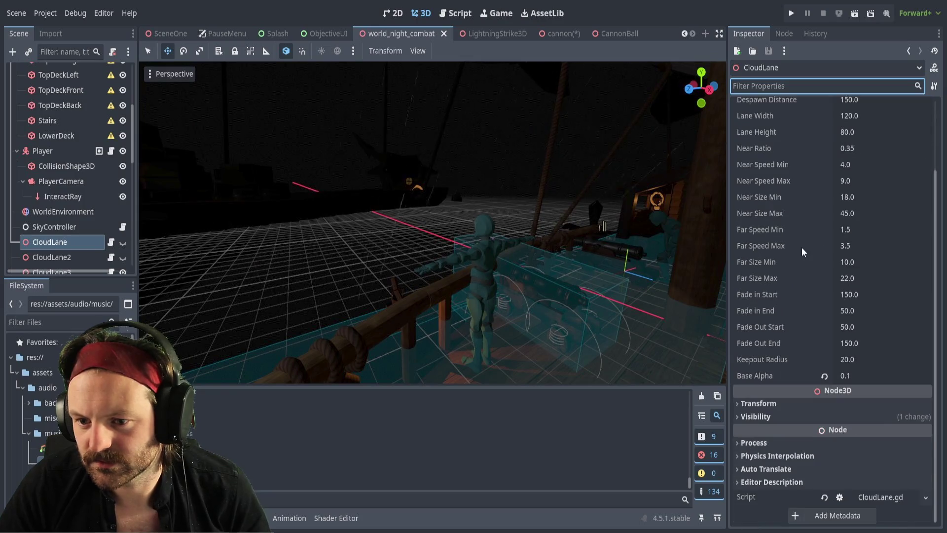
{"action": "left_click", "coordinate": [792, 404]}
{"action": "left_click", "coordinate": [791, 403]}
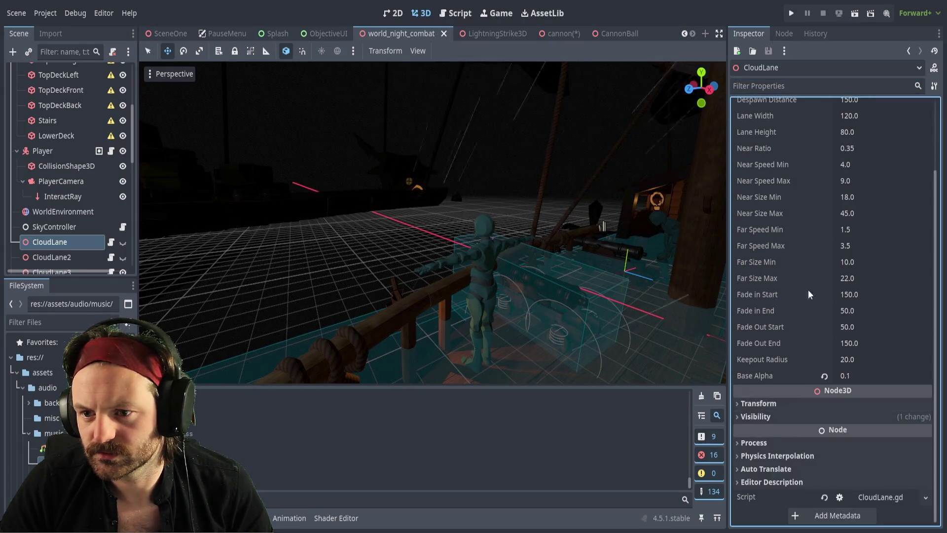
{"action": "scroll", "coordinate": [808, 294], "scroll_direction": "up", "scroll_amount": 5}
{"action": "left_click", "coordinate": [874, 137]}
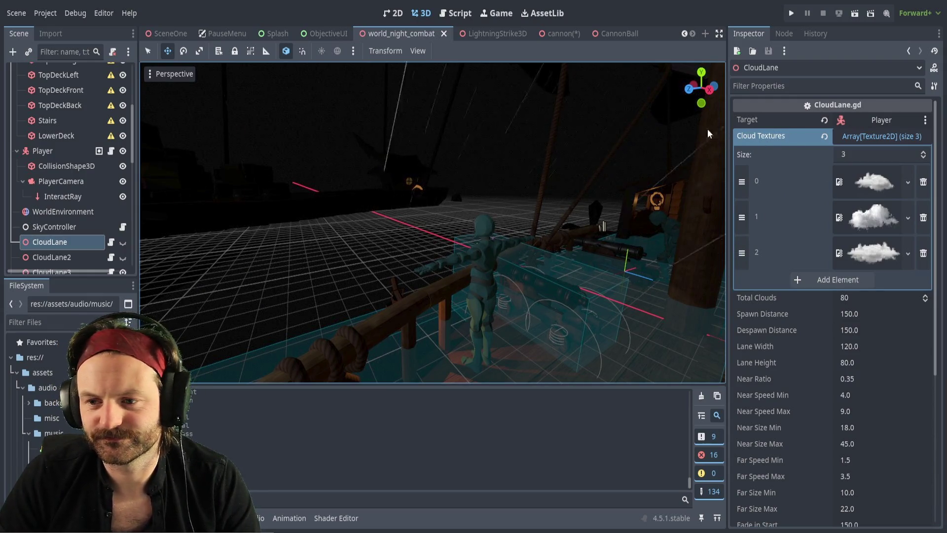
{"action": "left_click", "coordinate": [774, 135]}
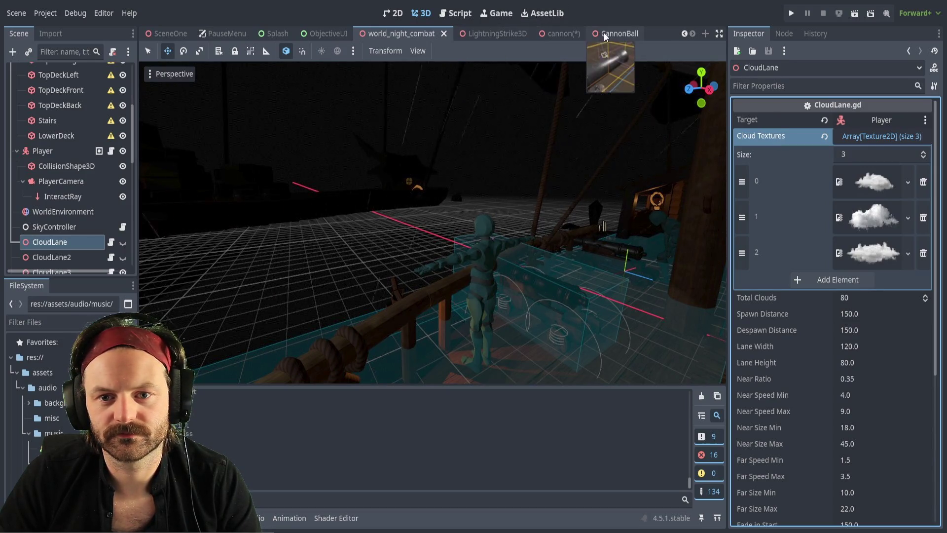
{"action": "left_click", "coordinate": [554, 34]}
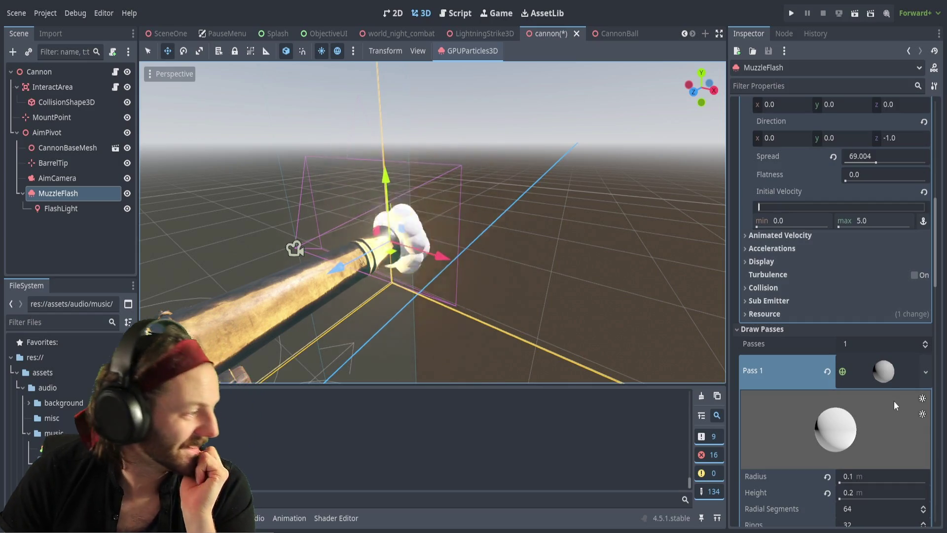
Revert the Next Pass to a FogMaterial with density 1.0 and edge fade 0.100.
{"action": "scroll", "coordinate": [869, 342], "scroll_direction": "down", "scroll_amount": 5}
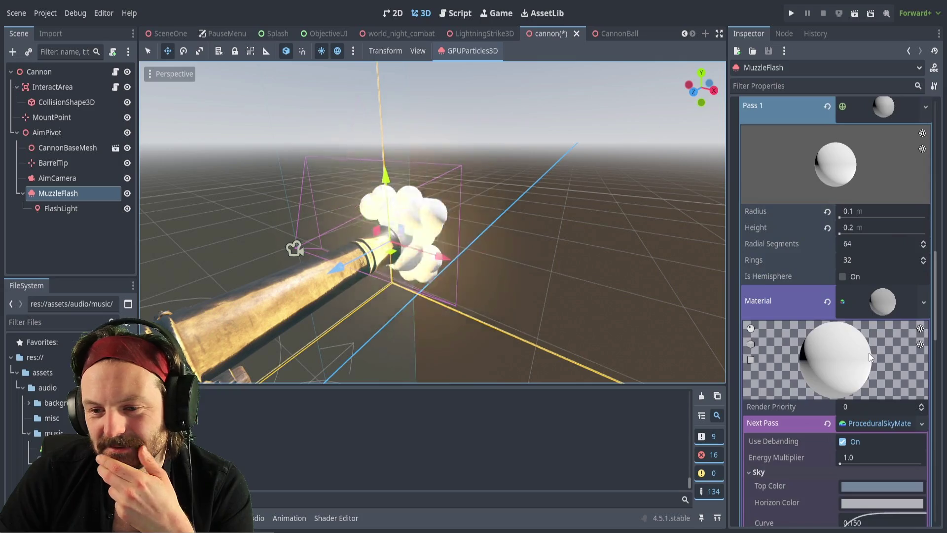
{"action": "scroll", "coordinate": [868, 351], "scroll_direction": "down", "scroll_amount": 2}
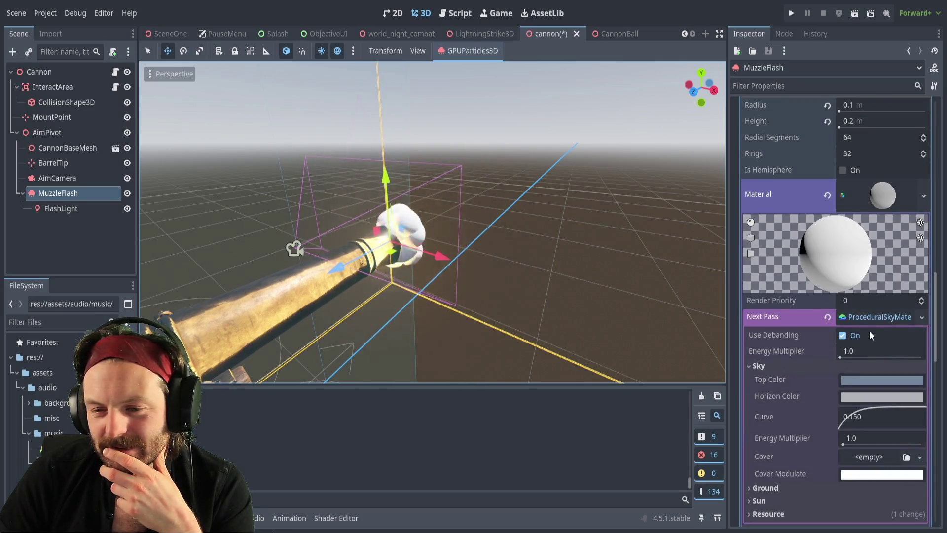
{"action": "left_click", "coordinate": [889, 317]}
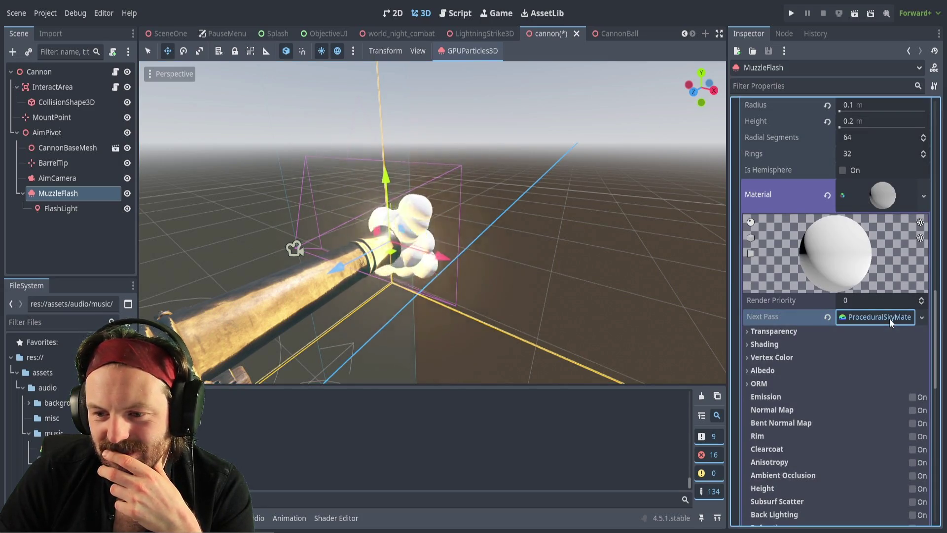
{"action": "left_click", "coordinate": [889, 319]}
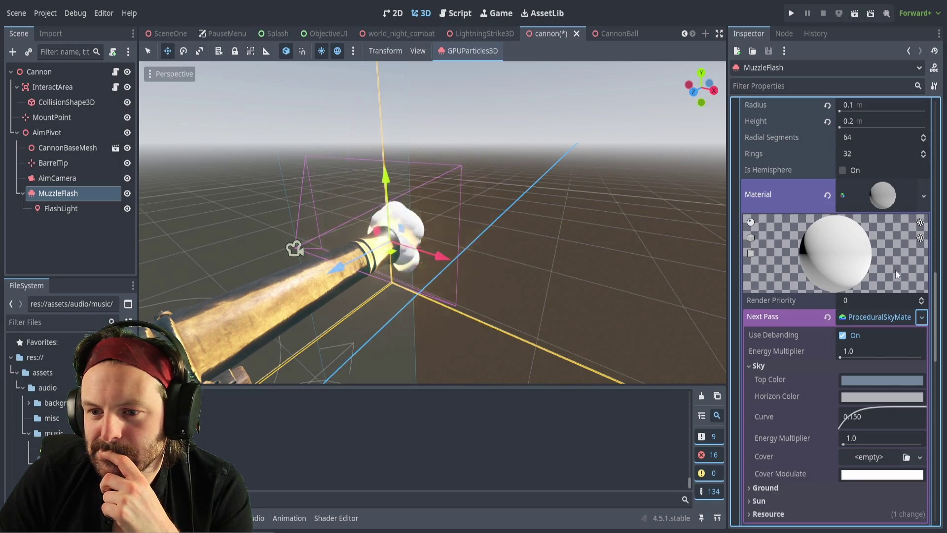
{"action": "key", "text": "ctrl+z"}
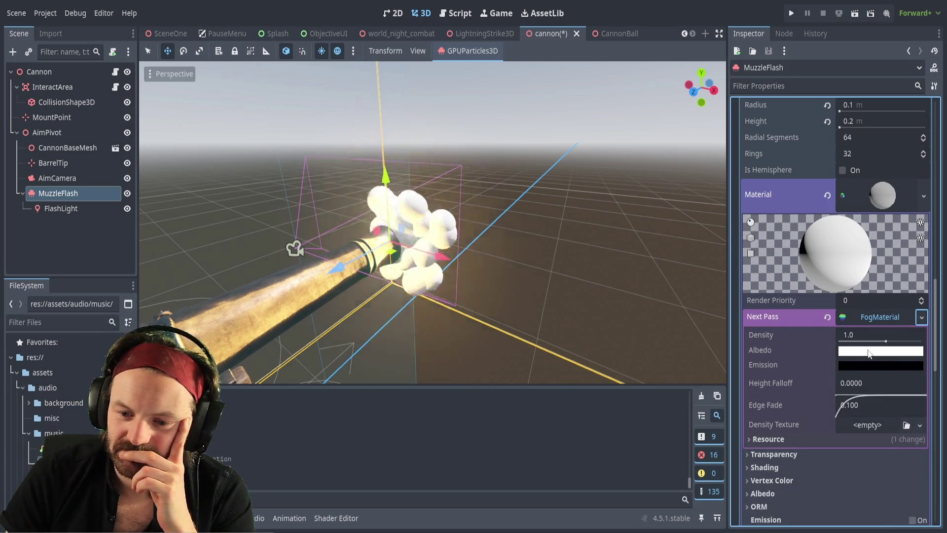
{"action": "left_click", "coordinate": [747, 455]}
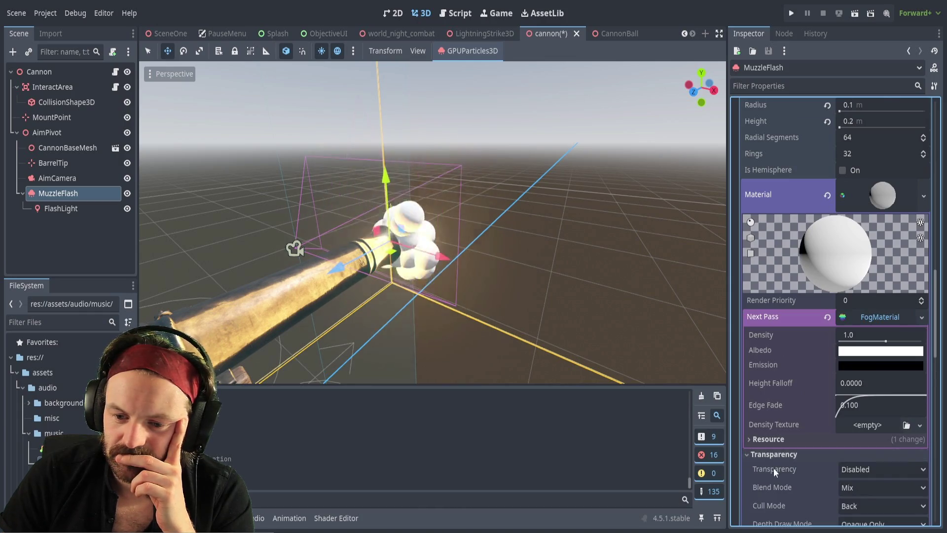
{"action": "scroll", "coordinate": [799, 434], "scroll_direction": "down", "scroll_amount": 2}
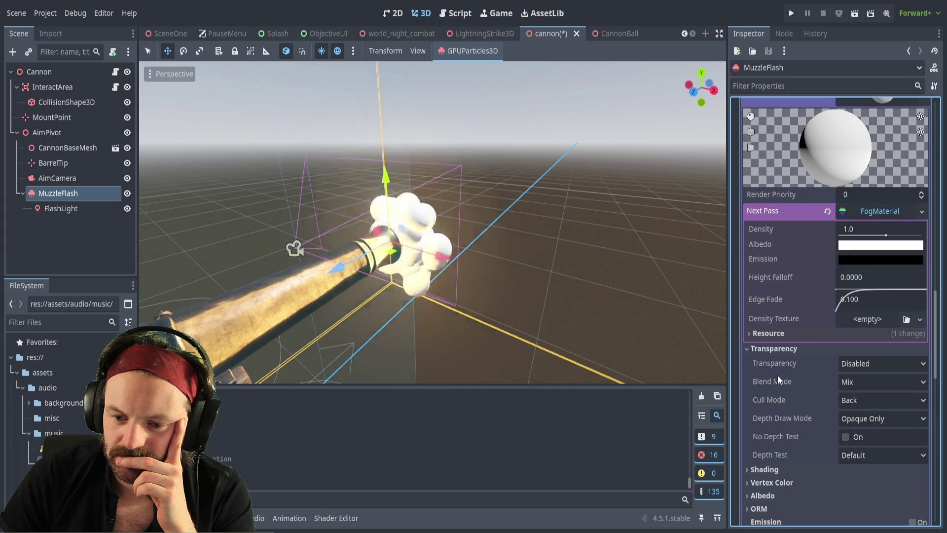
{"action": "left_click", "coordinate": [762, 349]}
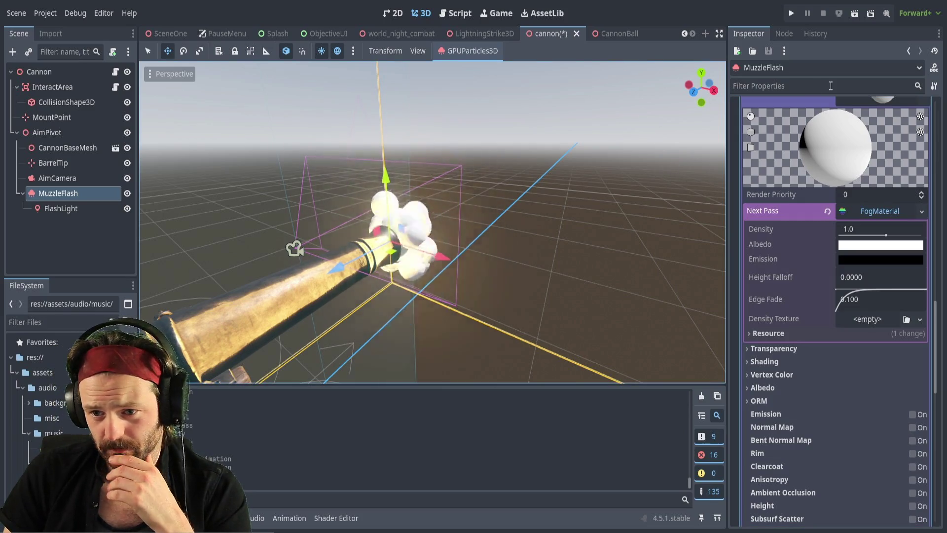
{"action": "scroll", "coordinate": [776, 175], "scroll_direction": "up", "scroll_amount": 10}
{"action": "scroll", "coordinate": [773, 166], "scroll_direction": "up", "scroll_amount": 5}
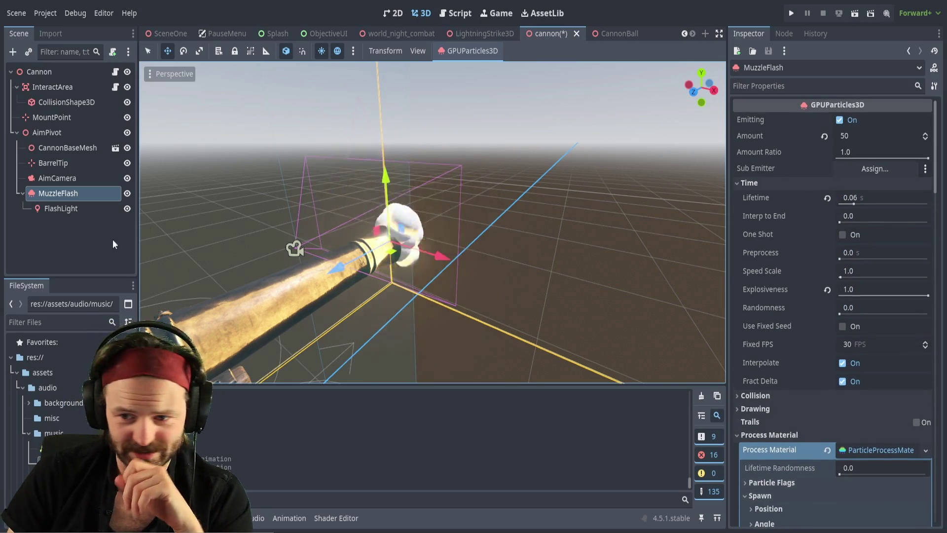
Leave MuzzleFlash Emitting off after a brief preview, then move to the CannonBall scene.
{"action": "left_click", "coordinate": [840, 120]}
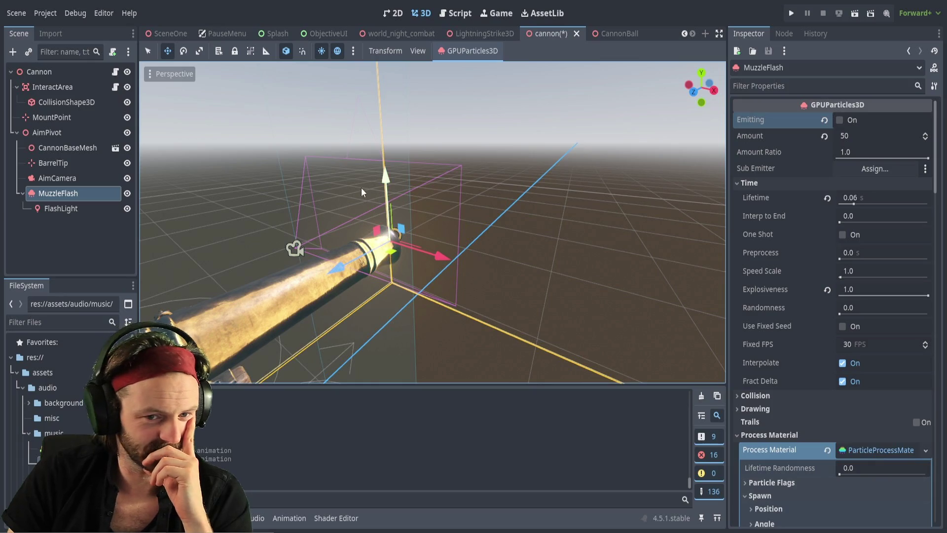
{"action": "left_click", "coordinate": [83, 207]}
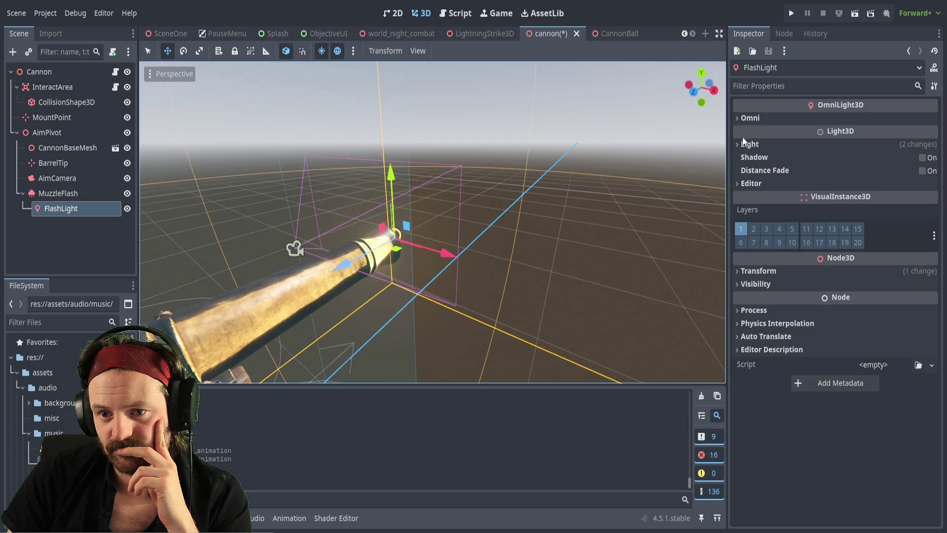
{"action": "left_click", "coordinate": [739, 119]}
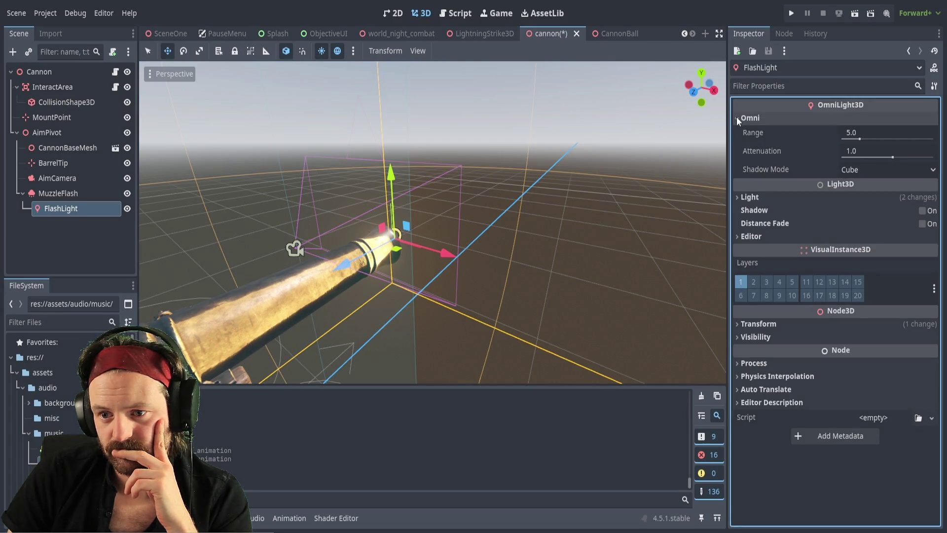
{"action": "left_click", "coordinate": [738, 118]}
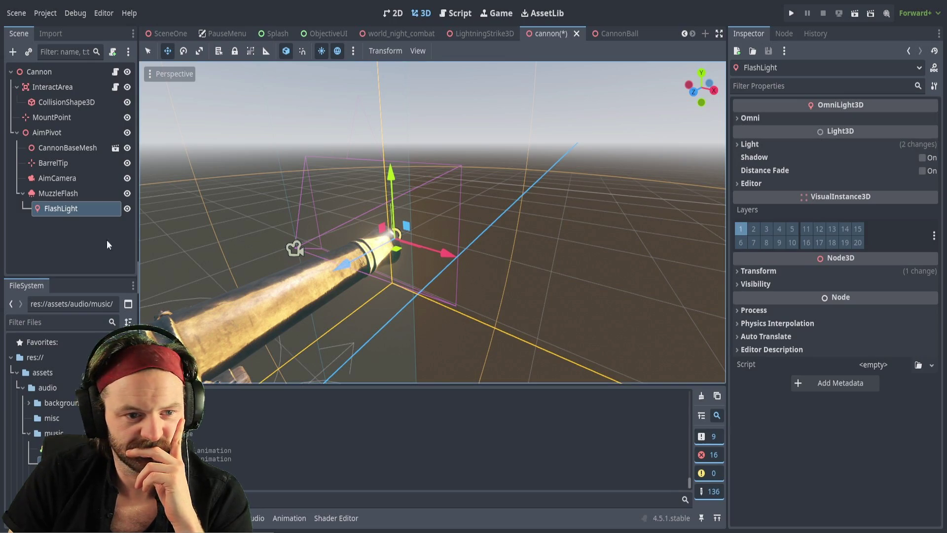
{"action": "left_click", "coordinate": [68, 196]}
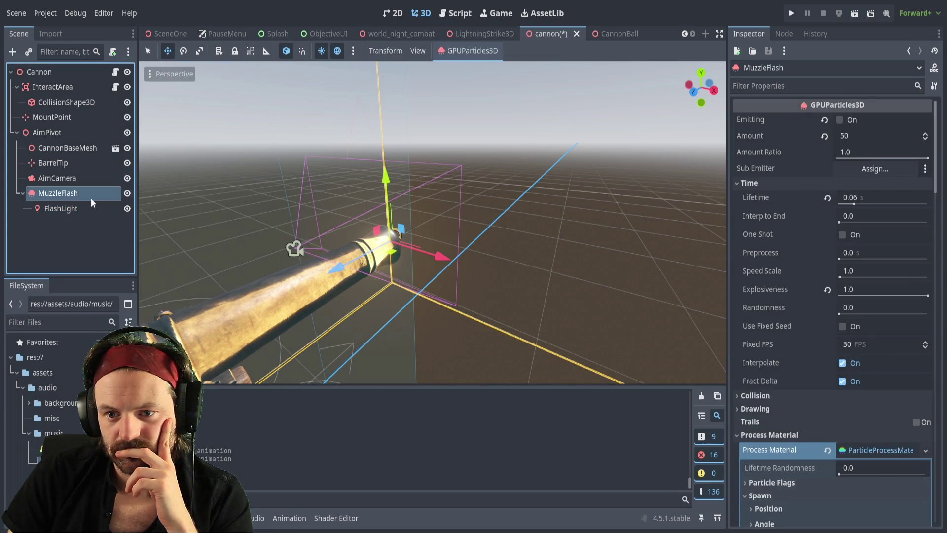
{"action": "left_click", "coordinate": [839, 120]}
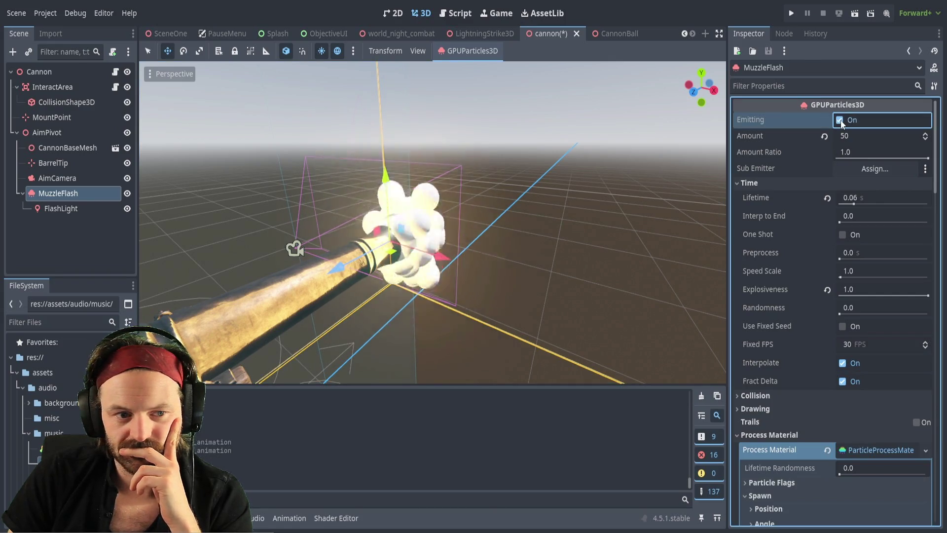
{"action": "left_click", "coordinate": [840, 121]}
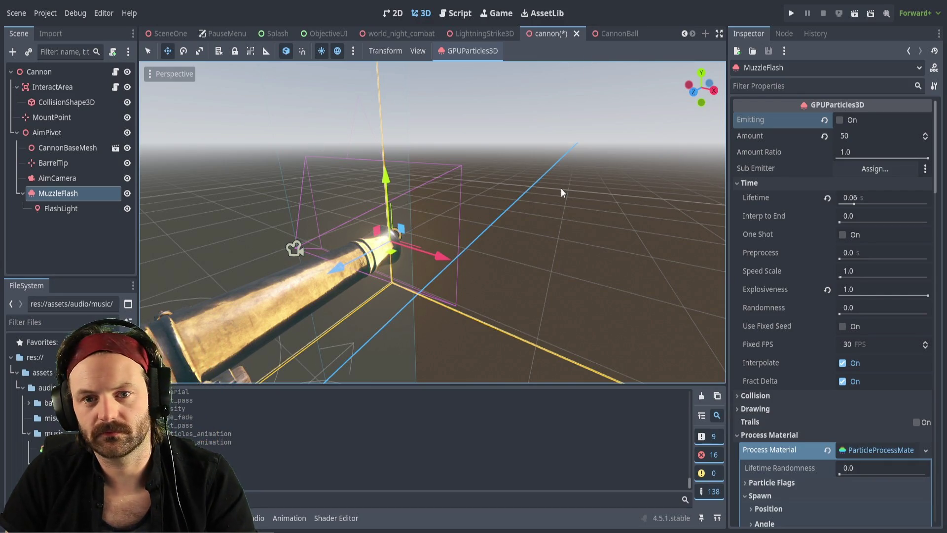
{"action": "left_click", "coordinate": [614, 32]}
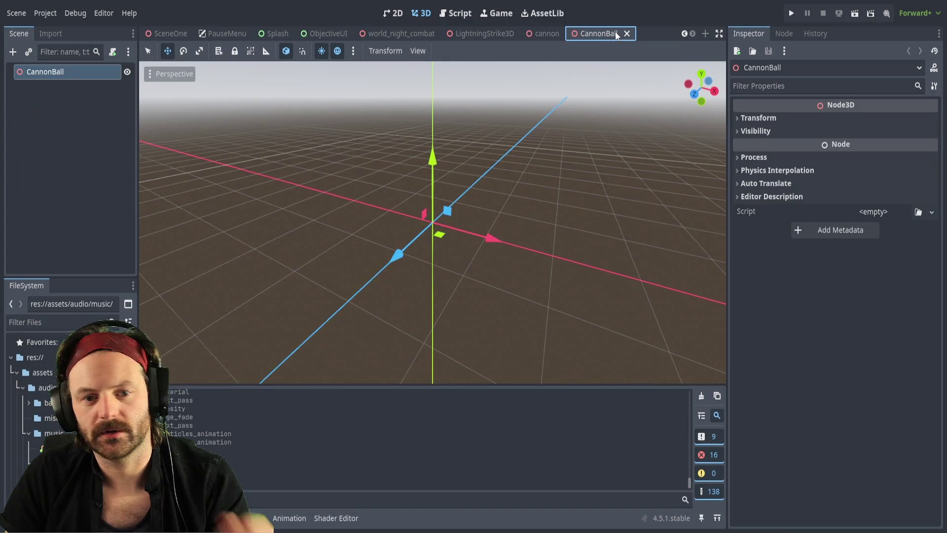
Drag cannon_ball.glb from the models folder into the CannonBall scene's 3D viewport.
{"action": "scroll", "coordinate": [32, 384], "scroll_direction": "down", "scroll_amount": 1}
{"action": "left_click", "coordinate": [28, 409]}
{"action": "scroll", "coordinate": [27, 424], "scroll_direction": "down", "scroll_amount": 3}
{"action": "left_click", "coordinate": [22, 424]}
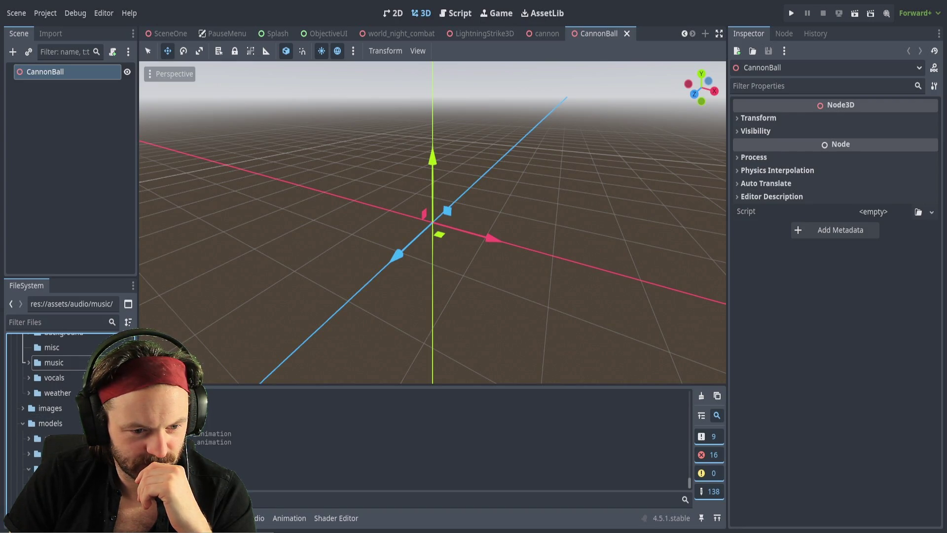
{"action": "mouse_move", "coordinate": [65, 484]}
{"action": "left_mouse_down"}
{"action": "mouse_move", "coordinate": [332, 314]}
{"action": "mouse_move", "coordinate": [344, 273]}
{"action": "mouse_move", "coordinate": [438, 232]}
{"action": "mouse_move", "coordinate": [427, 231]}
{"action": "left_mouse_up"}
Inspect the placed cannonball at the origin and select its Sketchfab_Scene node.
{"action": "scroll", "coordinate": [458, 221], "scroll_direction": "up", "scroll_amount": 3}
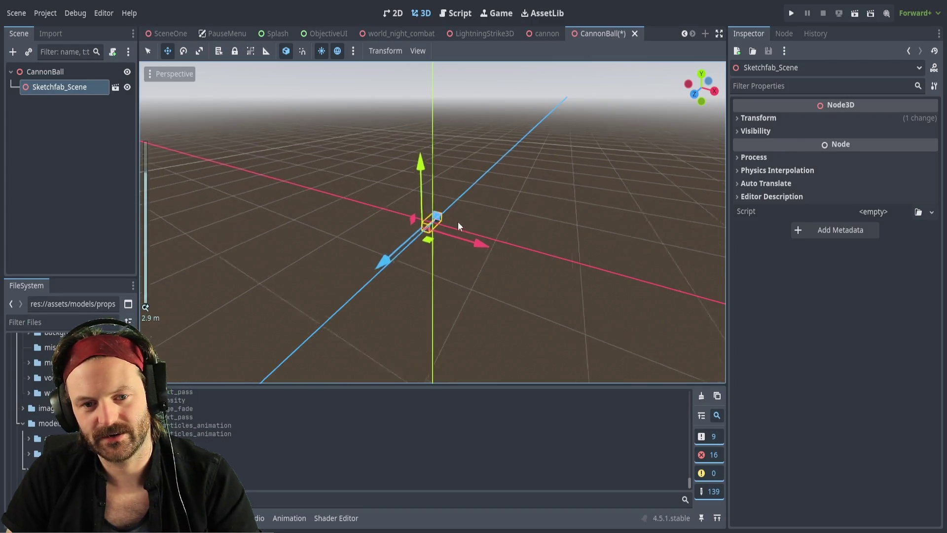
{"action": "scroll", "coordinate": [471, 225], "scroll_direction": "up", "scroll_amount": 5}
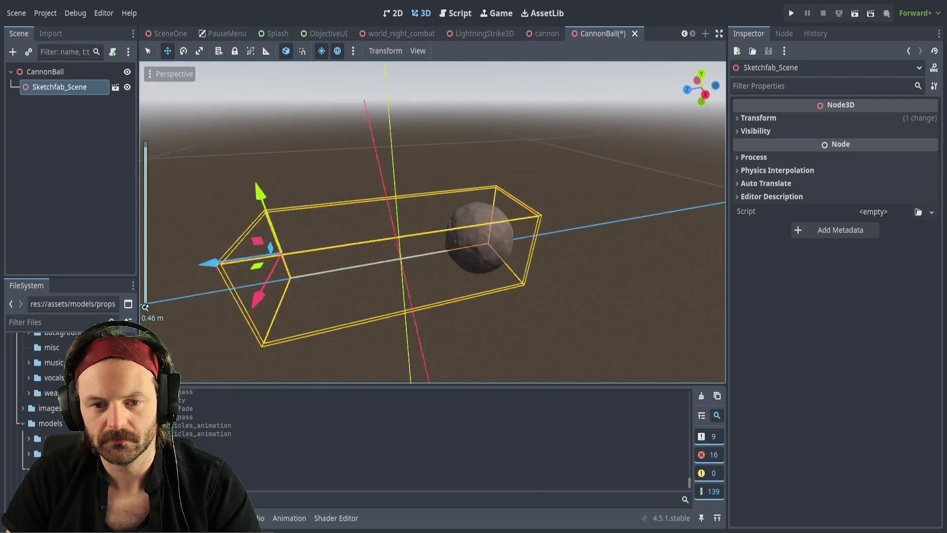
{"action": "scroll", "coordinate": [416, 245], "scroll_direction": "down", "scroll_amount": 2}
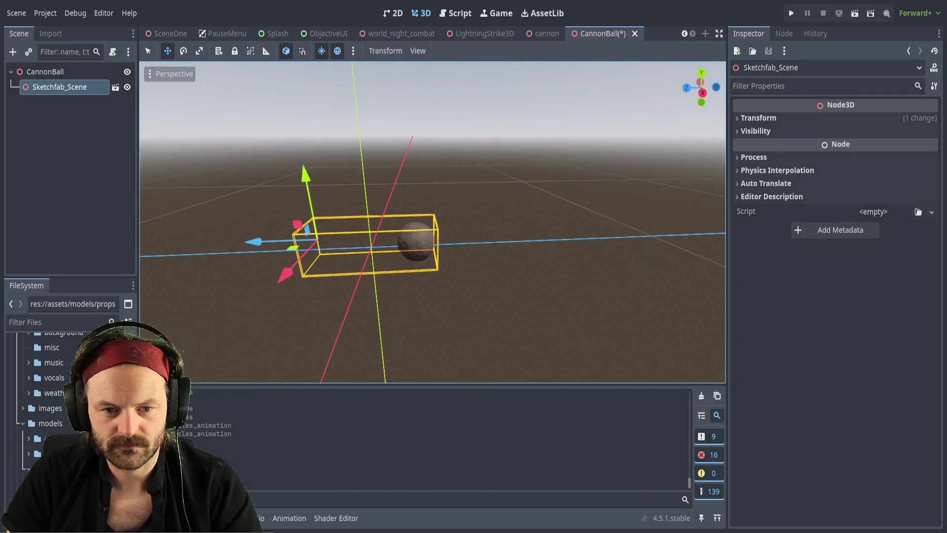
{"action": "left_click", "coordinate": [416, 246]}
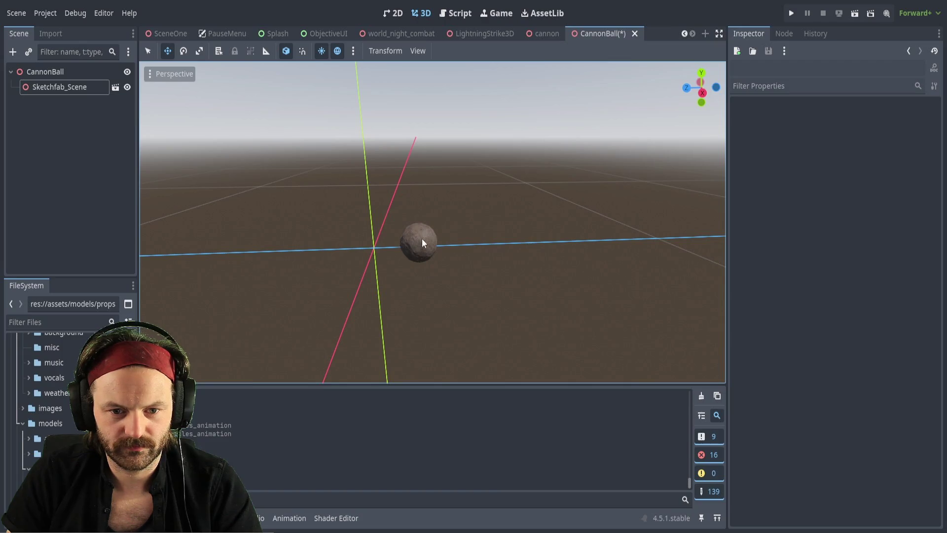
{"action": "left_click", "coordinate": [422, 239]}
{"action": "left_click_drag", "start_coordinate": [260, 246], "coordinate": [214, 246]}
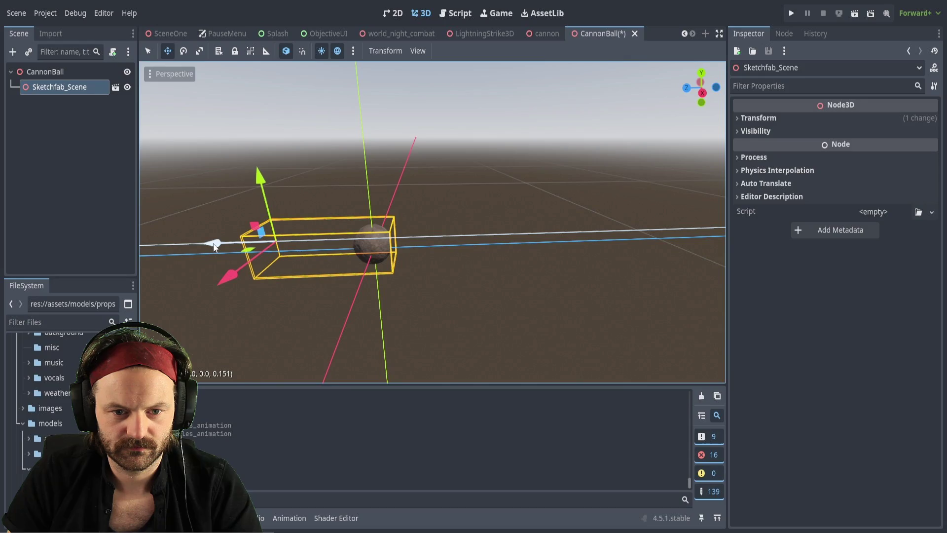
{"action": "left_click", "coordinate": [421, 289]}
{"action": "scroll", "coordinate": [425, 230], "scroll_direction": "up", "scroll_amount": 5}
{"action": "scroll", "coordinate": [424, 230], "scroll_direction": "down", "scroll_amount": 5}
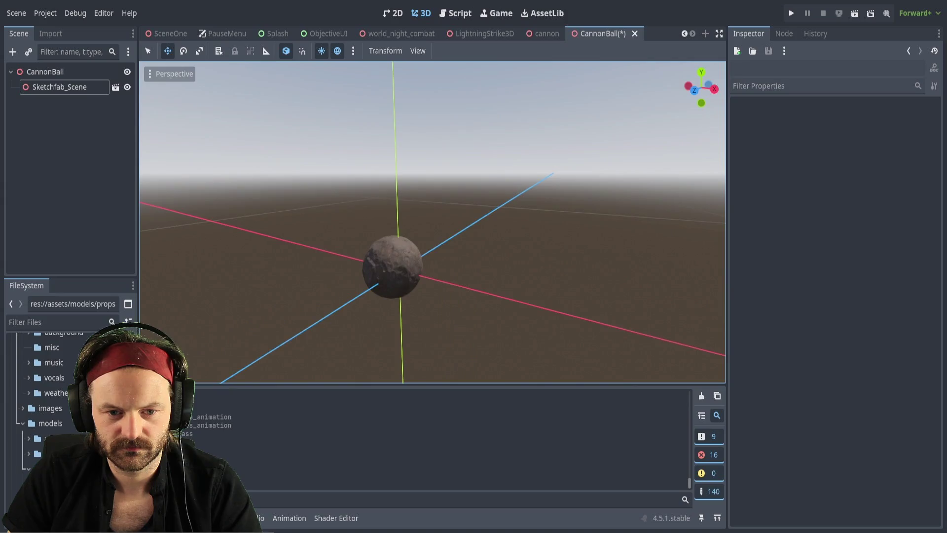
{"action": "mouse_move", "coordinate": [424, 230]}
{"action": "left_mouse_down"}
{"action": "mouse_move", "coordinate": [405, 222]}
{"action": "mouse_move", "coordinate": [390, 232]}
{"action": "mouse_move", "coordinate": [399, 246]}
{"action": "left_mouse_up"}
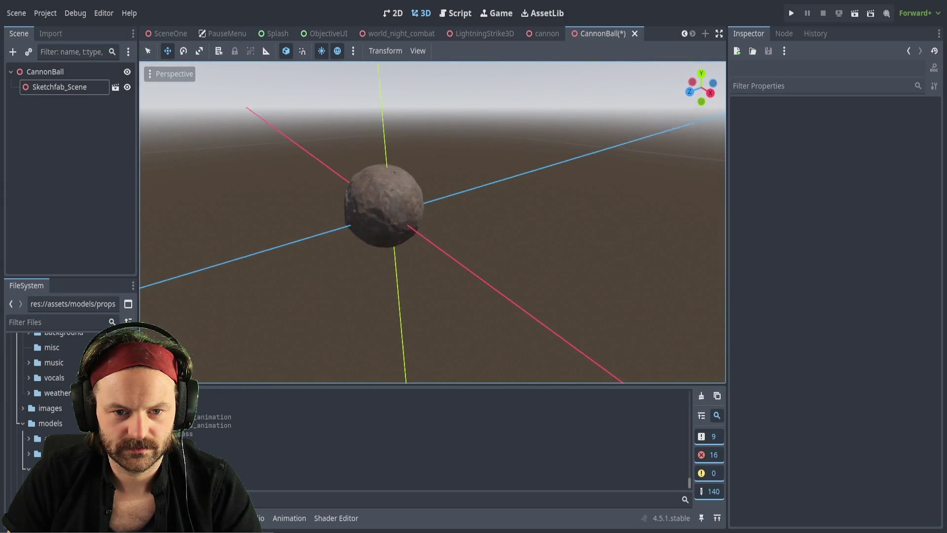
{"action": "scroll", "coordinate": [457, 227], "scroll_direction": "down", "scroll_amount": 10}
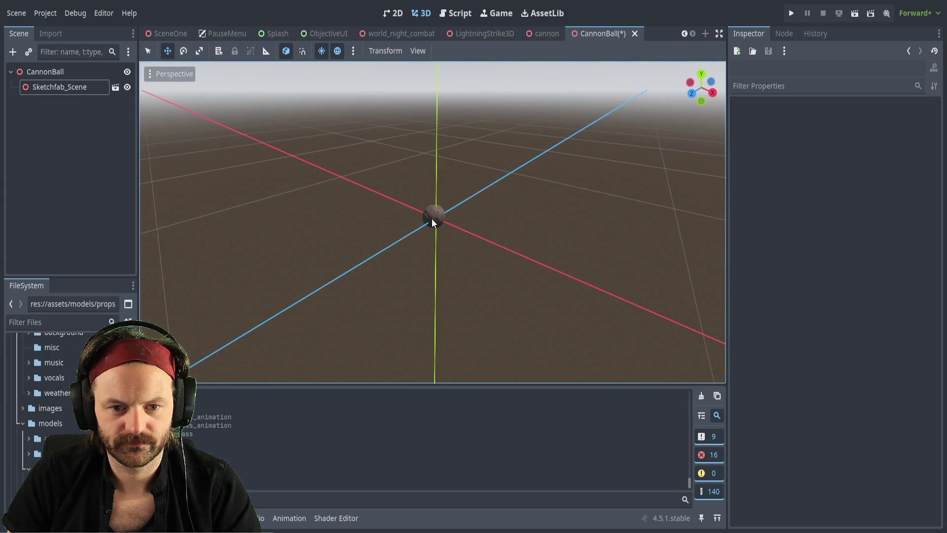
{"action": "left_click", "coordinate": [436, 219]}
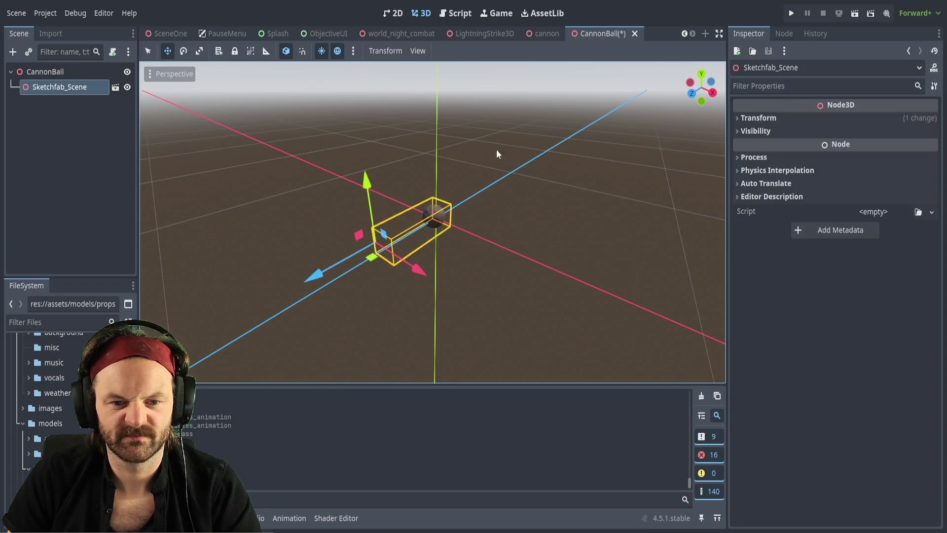
{"action": "left_click", "coordinate": [313, 280]}
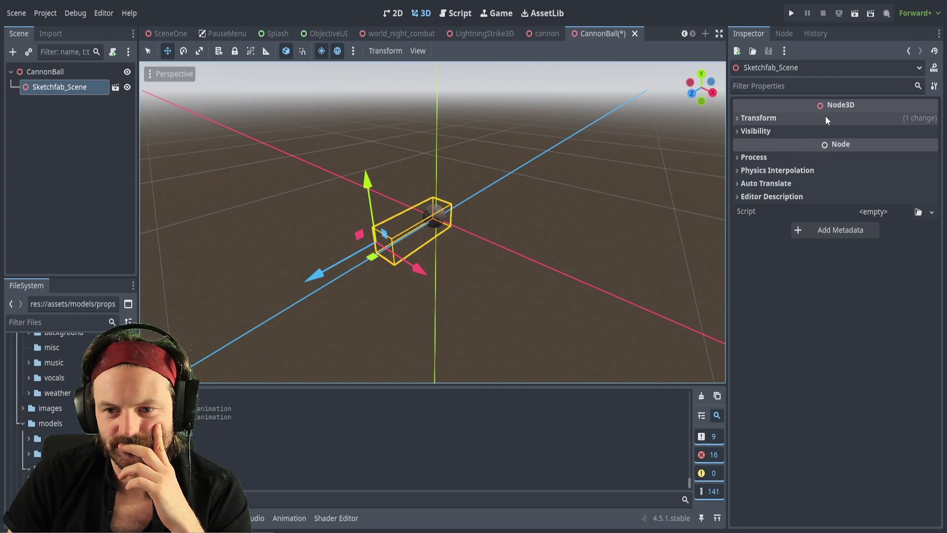
{"action": "left_click", "coordinate": [575, 194]}
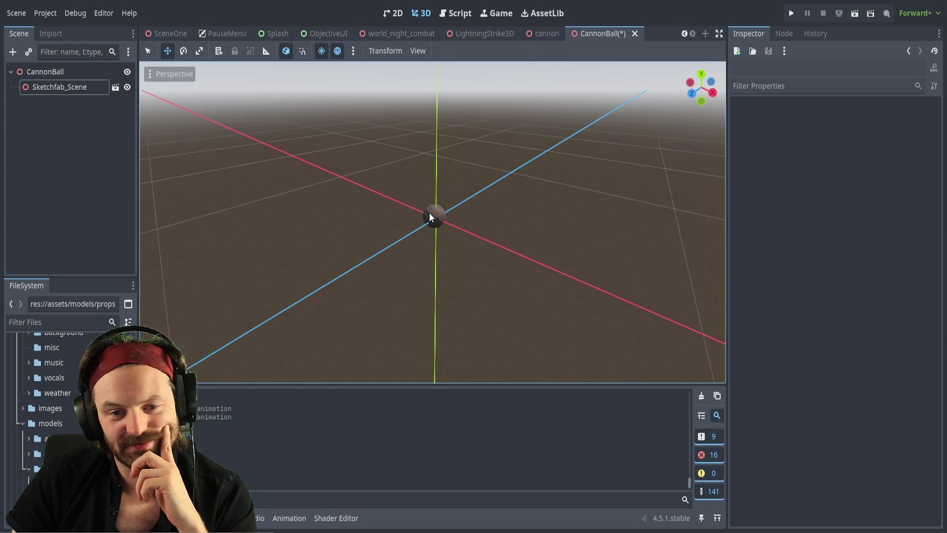
{"action": "left_click", "coordinate": [49, 87]}
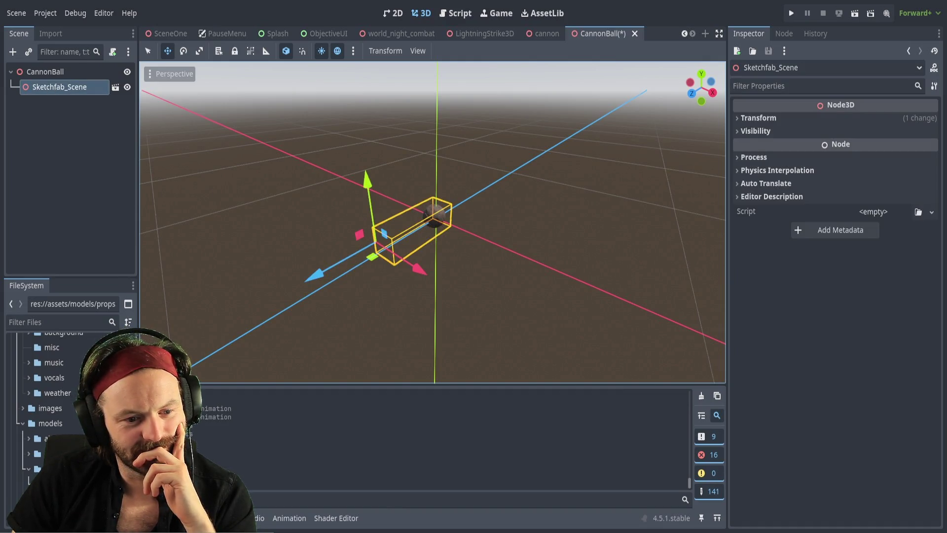
Expand the model's hierarchy and inspect Object_3, Object_2 and their parent node.
{"action": "left_click", "coordinate": [44, 170]}
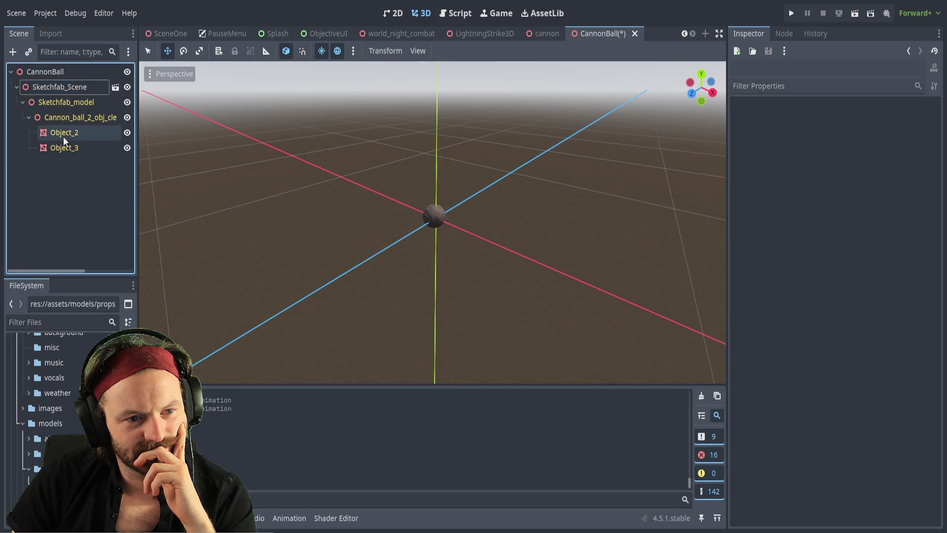
{"action": "left_click", "coordinate": [63, 147]}
{"action": "left_click", "coordinate": [63, 129]}
{"action": "left_click", "coordinate": [62, 144]}
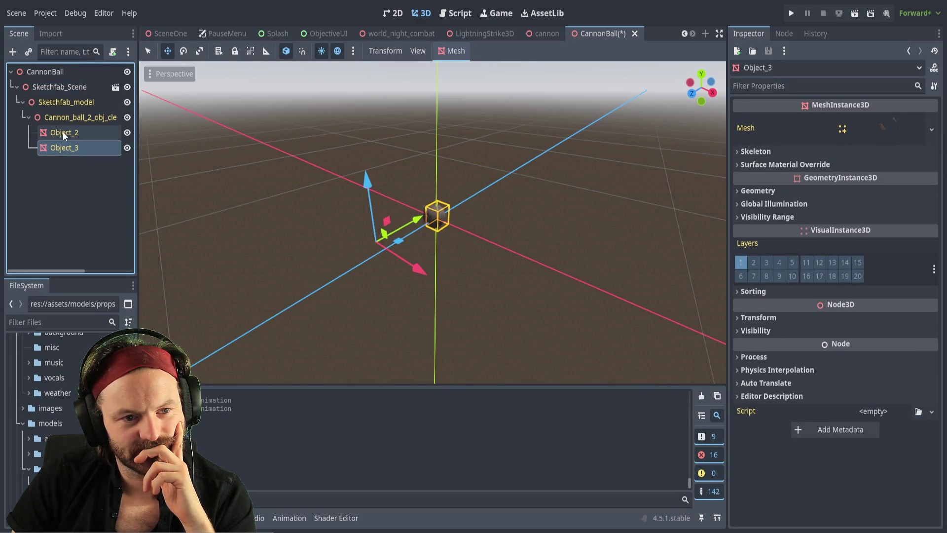
{"action": "left_click", "coordinate": [63, 131]}
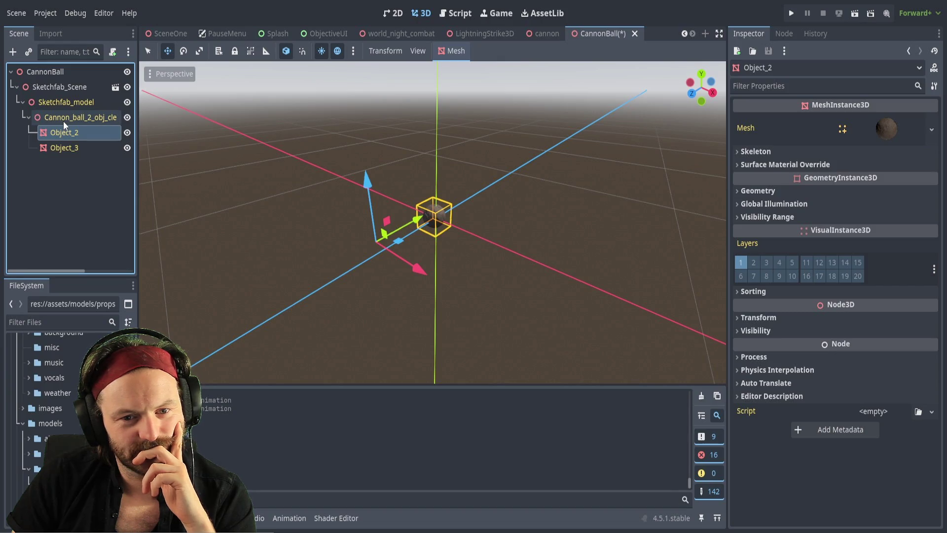
{"action": "left_click", "coordinate": [63, 119]}
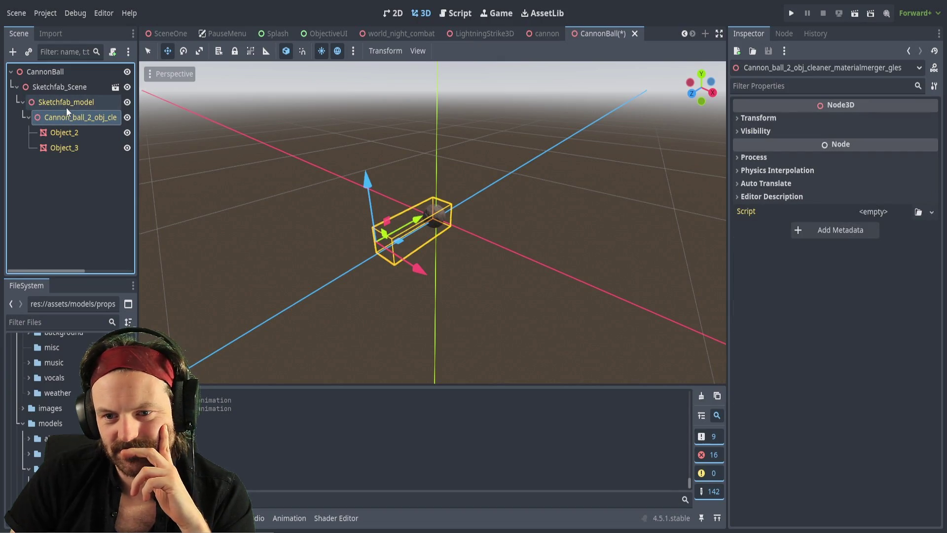
Try new Position x and Scale values, then reset them to 0.0 and 1.0.
{"action": "left_click", "coordinate": [737, 119]}
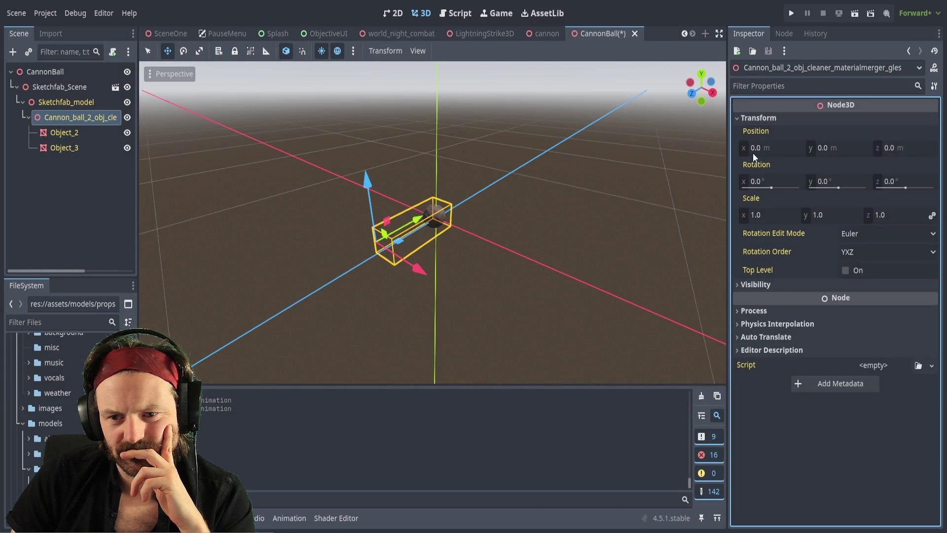
{"action": "left_click_drag", "start_coordinate": [746, 149], "coordinate": [728, 150]}
{"action": "left_click_drag", "start_coordinate": [751, 216], "coordinate": [749, 218]}
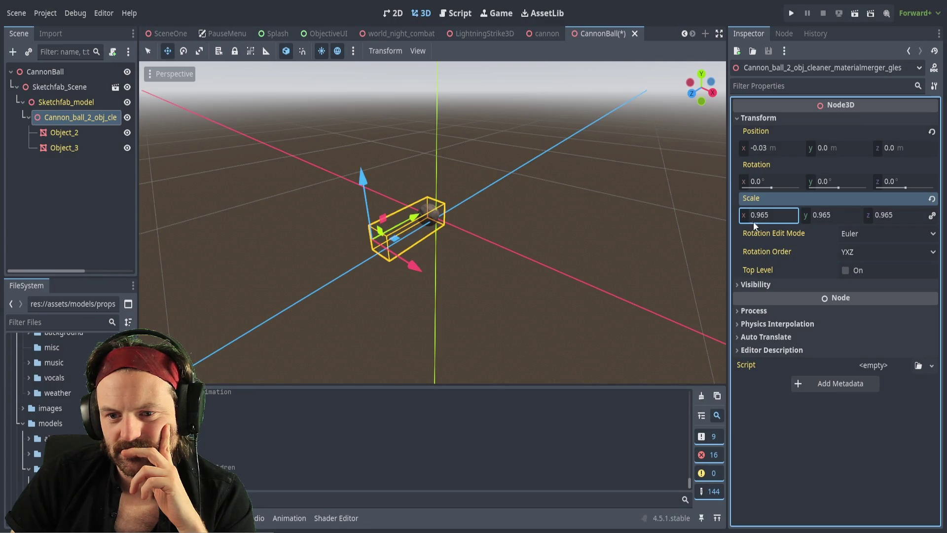
{"action": "left_click", "coordinate": [931, 199]}
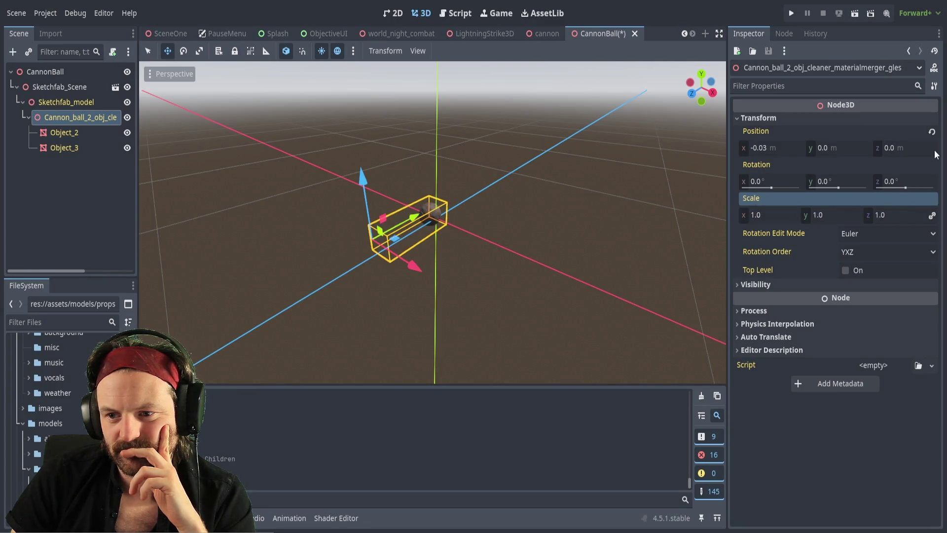
{"action": "left_click", "coordinate": [932, 132]}
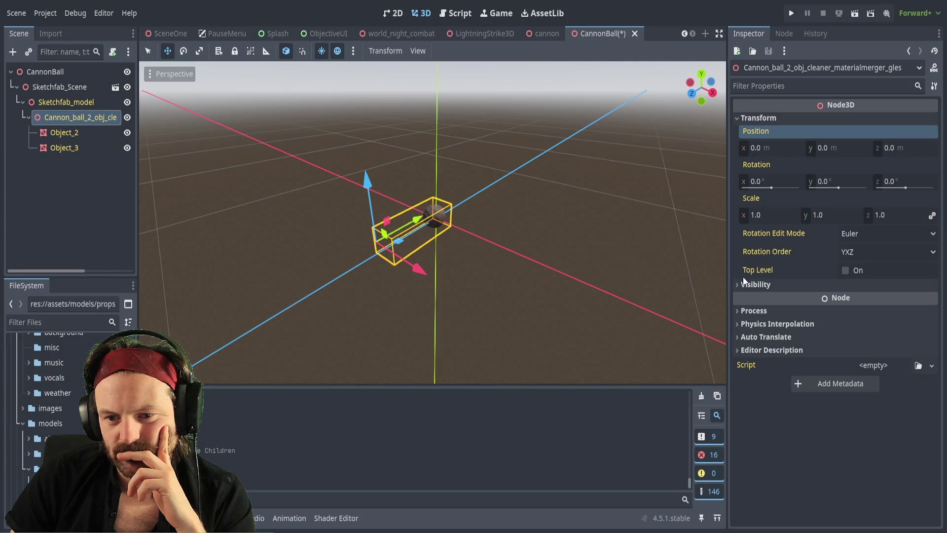
{"action": "left_click", "coordinate": [741, 285]}
{"action": "left_click", "coordinate": [736, 285]}
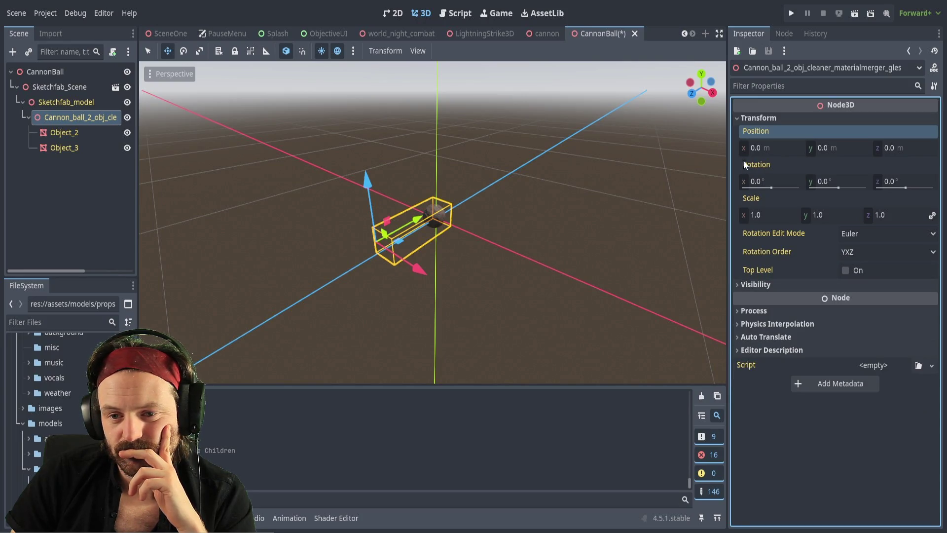
Review Object_2 and Sketchfab_model, then collapse the Sketchfab_Scene hierarchy.
{"action": "left_click", "coordinate": [64, 133]}
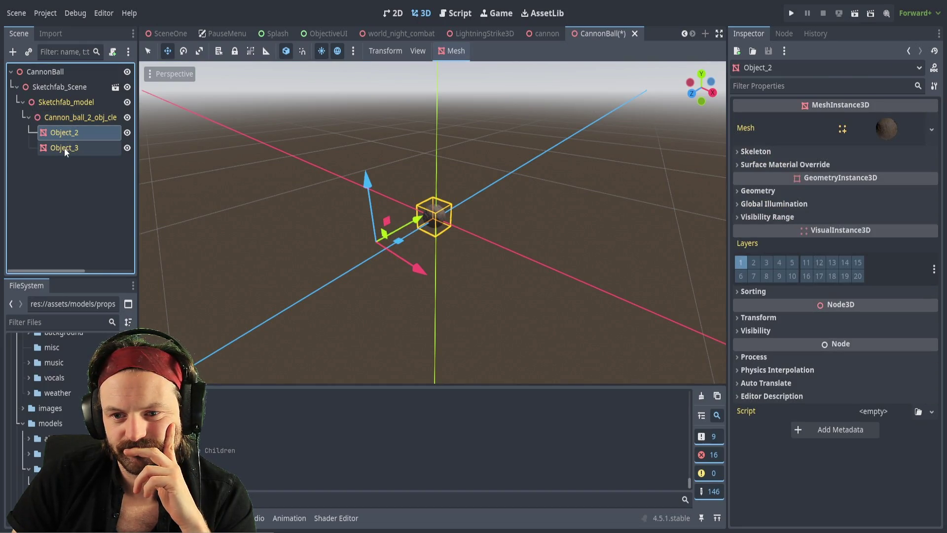
{"action": "left_click", "coordinate": [65, 104]}
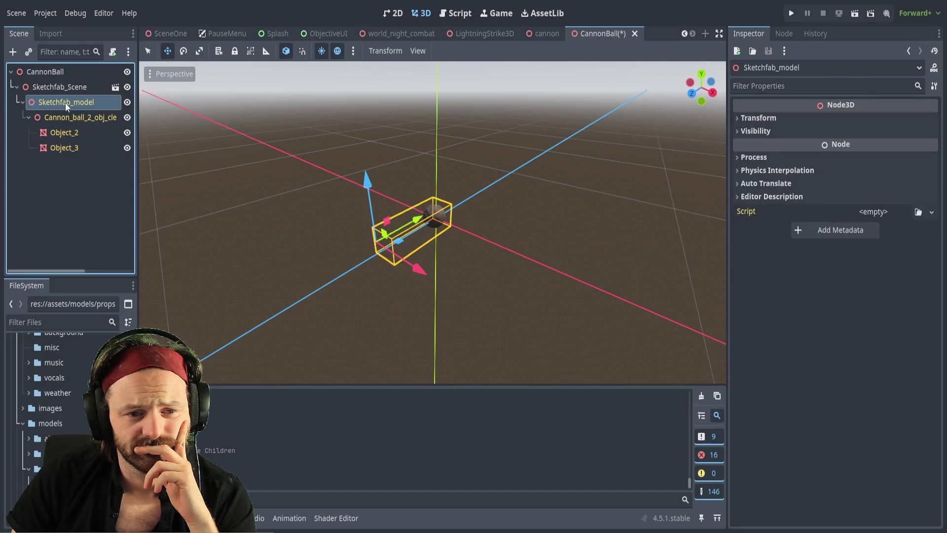
{"action": "left_click", "coordinate": [63, 86]}
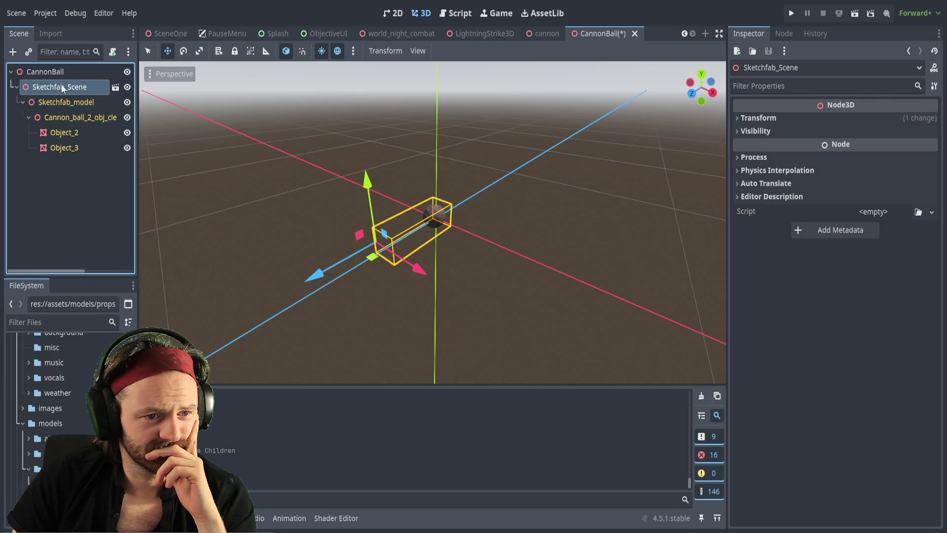
{"action": "left_click", "coordinate": [60, 103]}
{"action": "left_click", "coordinate": [17, 88]}
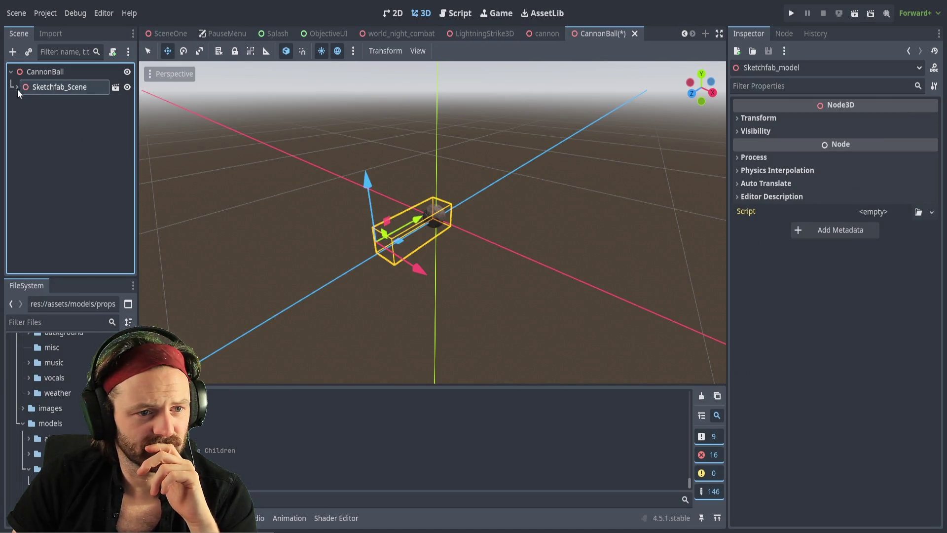
{"action": "left_click", "coordinate": [49, 86]}
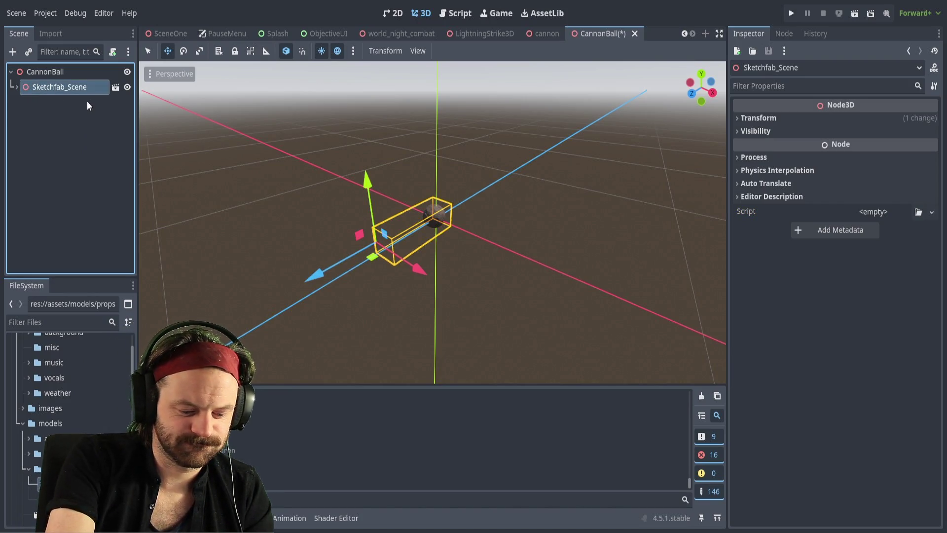
Rename the Sketchfab_Scene node to 'CannonBall' with F2.
{"action": "key", "text": "F2"}
{"action": "type", "text": "CannonBall"}
{"action": "key", "text": "Return"}
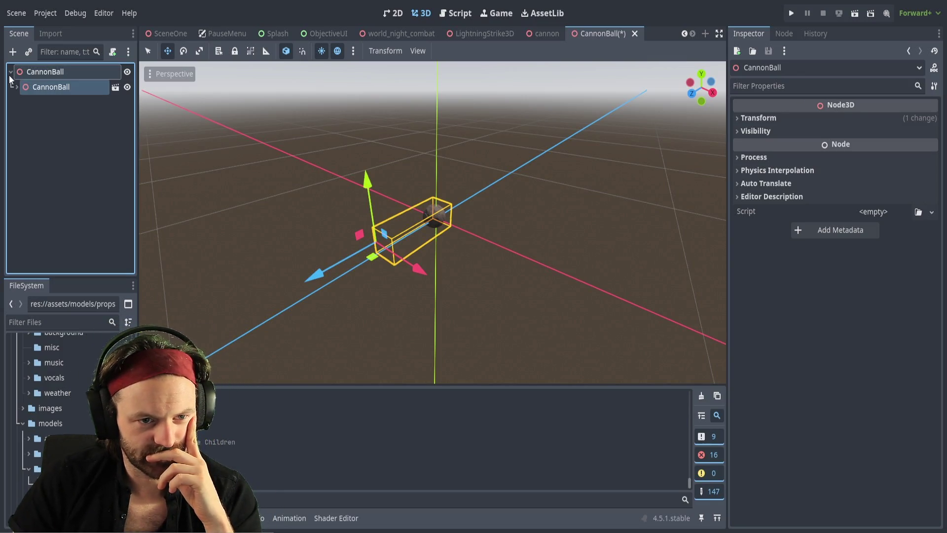
{"action": "left_click", "coordinate": [35, 99]}
{"action": "left_click", "coordinate": [45, 88]}
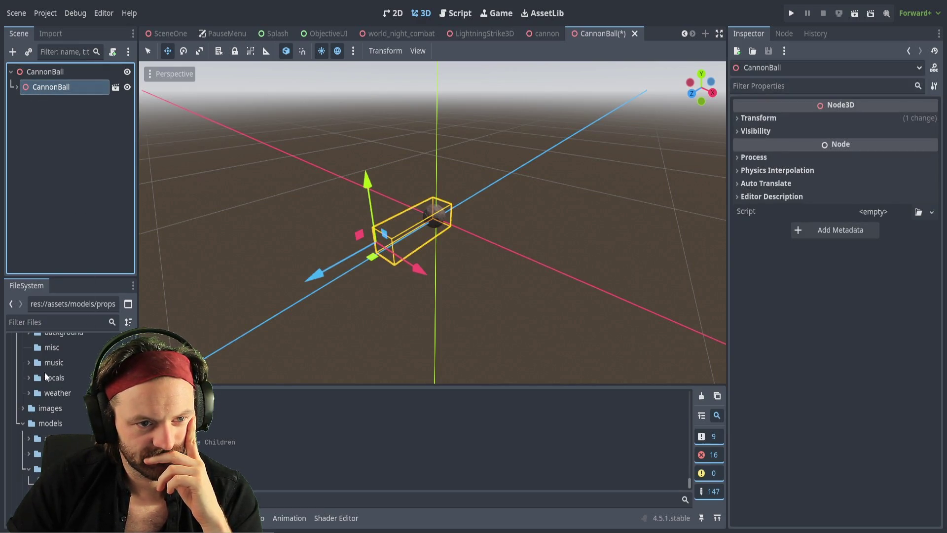
Select the root CannonBall node and paste a RigidBody3D beneath it.
{"action": "left_click", "coordinate": [54, 172]}
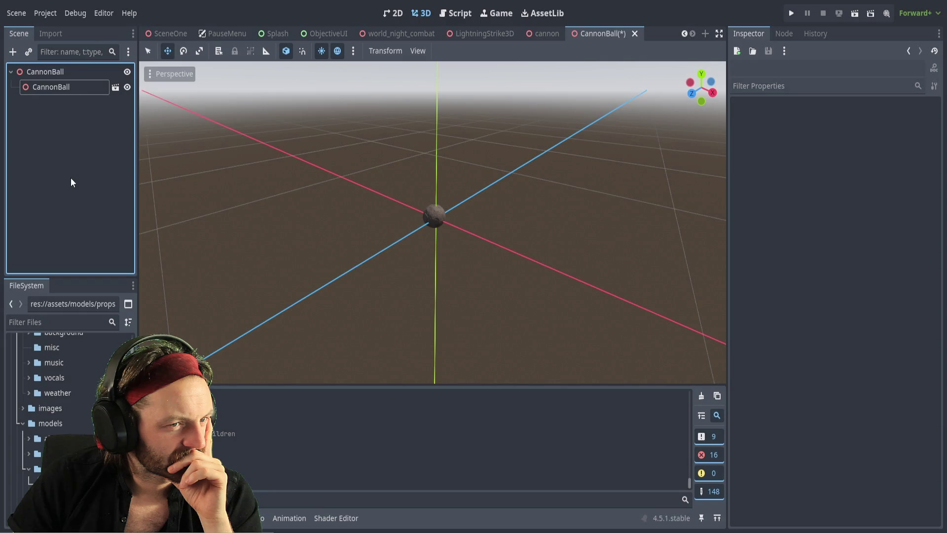
{"action": "left_click", "coordinate": [57, 72]}
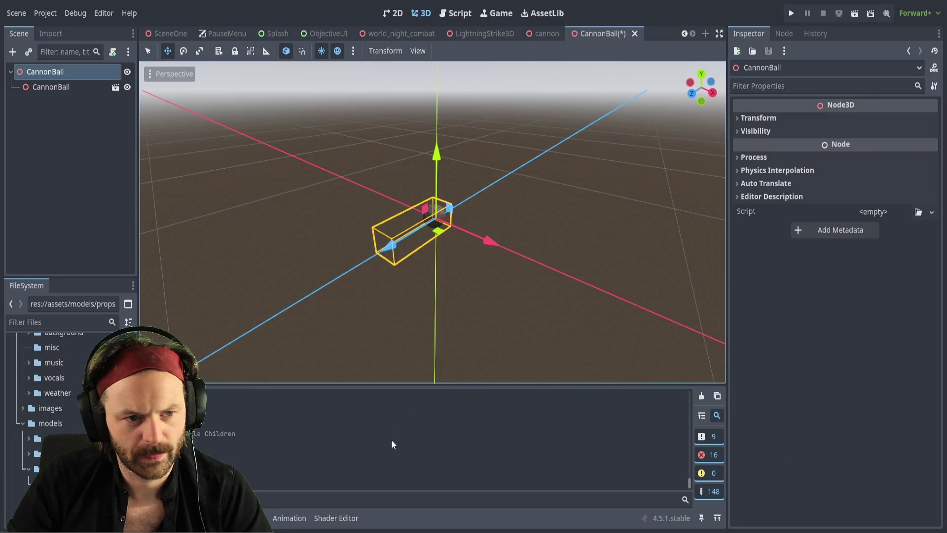
{"action": "key", "text": "ctrl+v"}
Make RigidBody3D the scene root, move the model under it, and delete the empty node.
{"action": "left_click", "coordinate": [55, 102]}
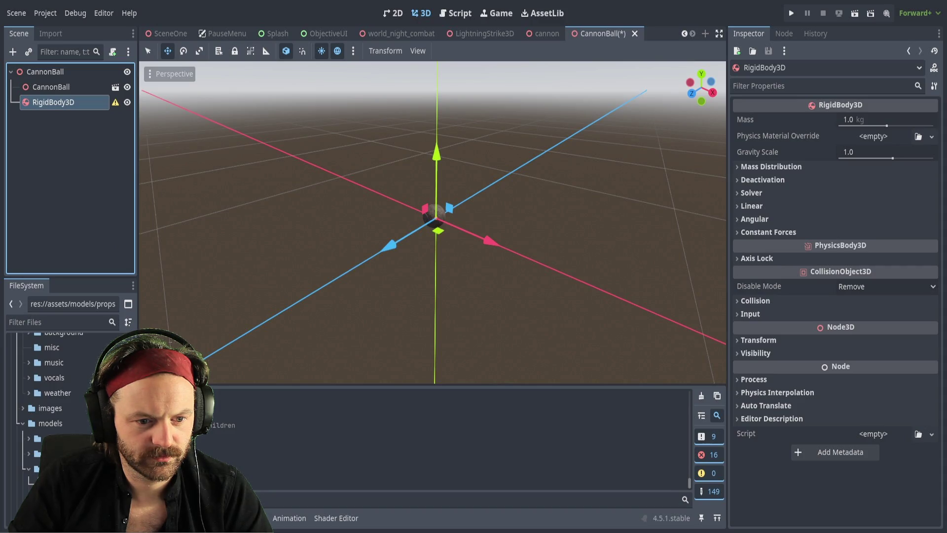
{"action": "right_click", "coordinate": [53, 102]}
{"action": "left_click", "coordinate": [79, 276]}
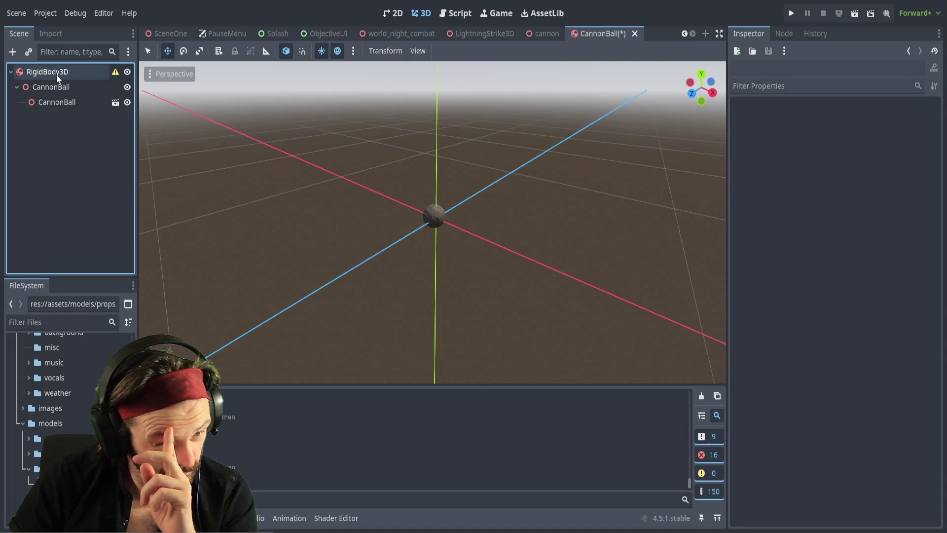
{"action": "left_click_drag", "start_coordinate": [54, 103], "coordinate": [43, 68]}
{"action": "left_click", "coordinate": [49, 86]}
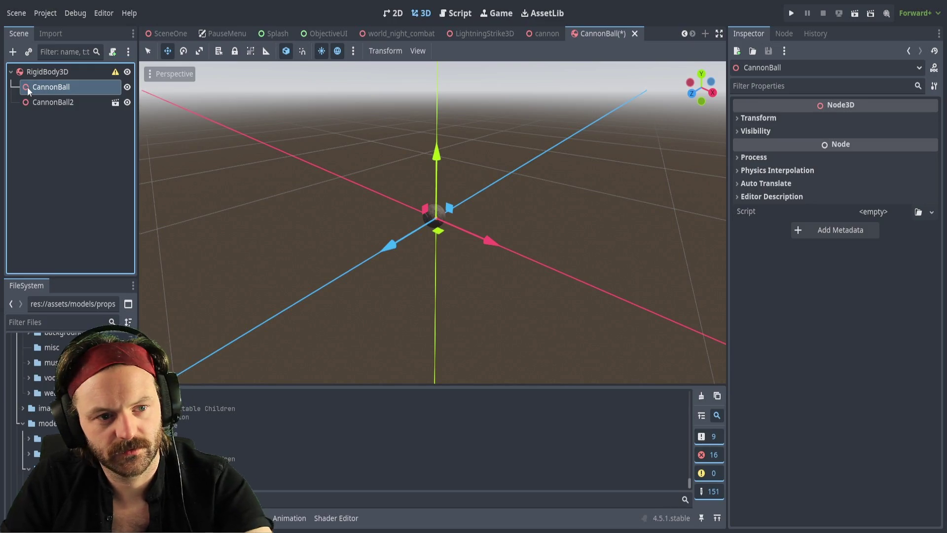
{"action": "key", "text": "Delete"}
Rename CannonBall2 to CannonBall and paste a CollisionShape3D under RigidBody3D.
{"action": "left_click", "coordinate": [73, 89]}
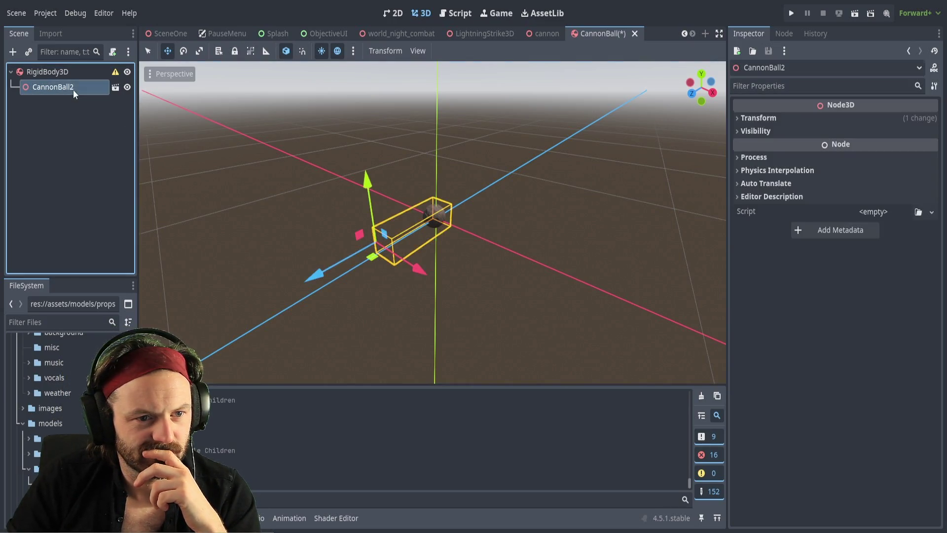
{"action": "key", "text": "BackSpace"}
{"action": "key", "text": "Return"}
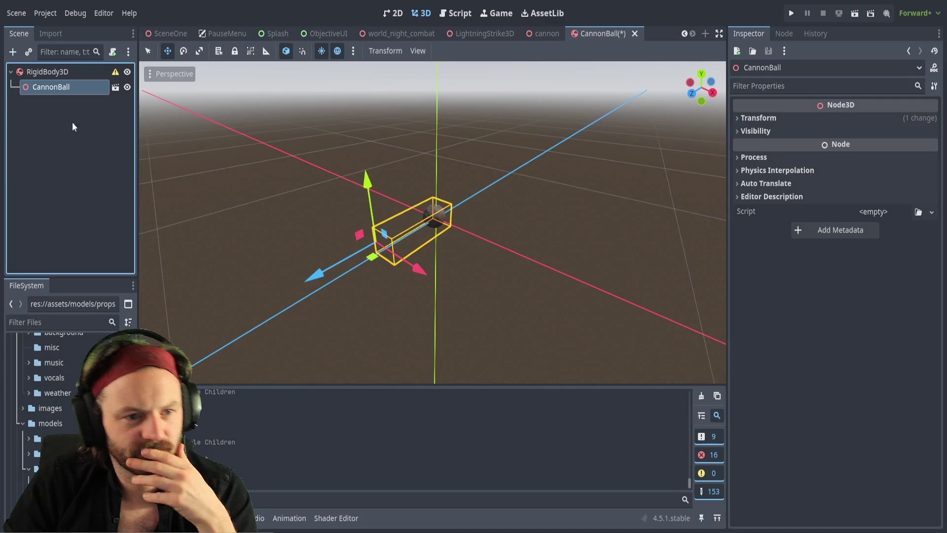
{"action": "left_click", "coordinate": [57, 77]}
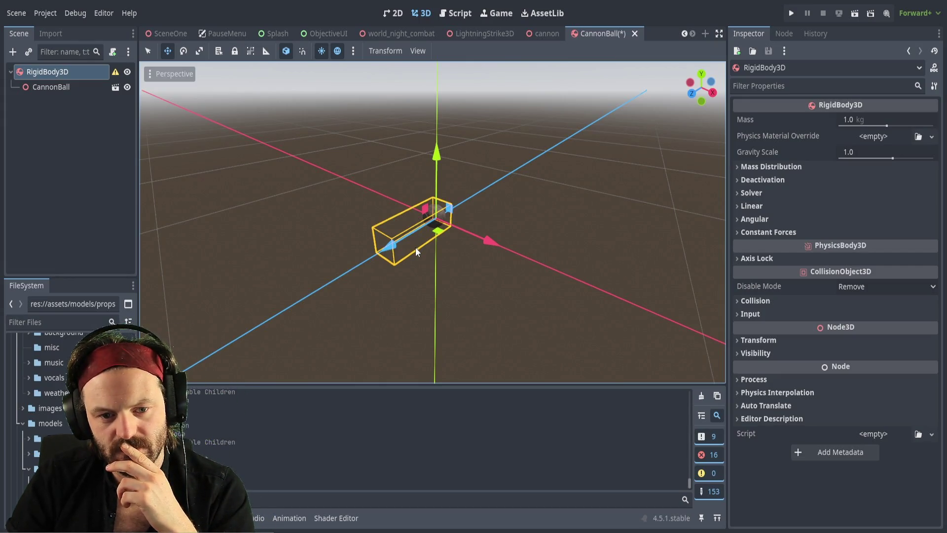
{"action": "key", "text": "ctrl+v"}
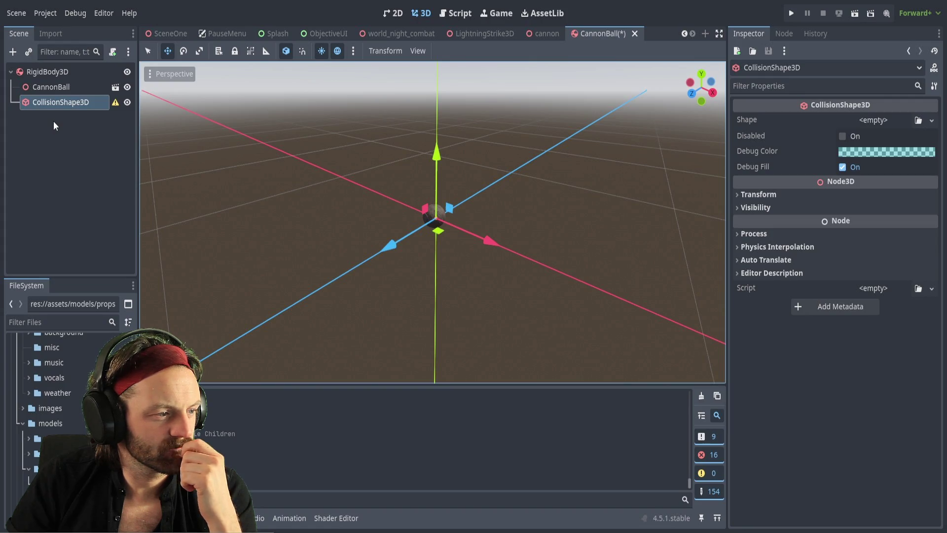
Check the RigidBody3D's Linear settings: mass 1.0 kg, gravity scale 1.0, damp 0.0 Combine.
{"action": "left_click", "coordinate": [54, 70]}
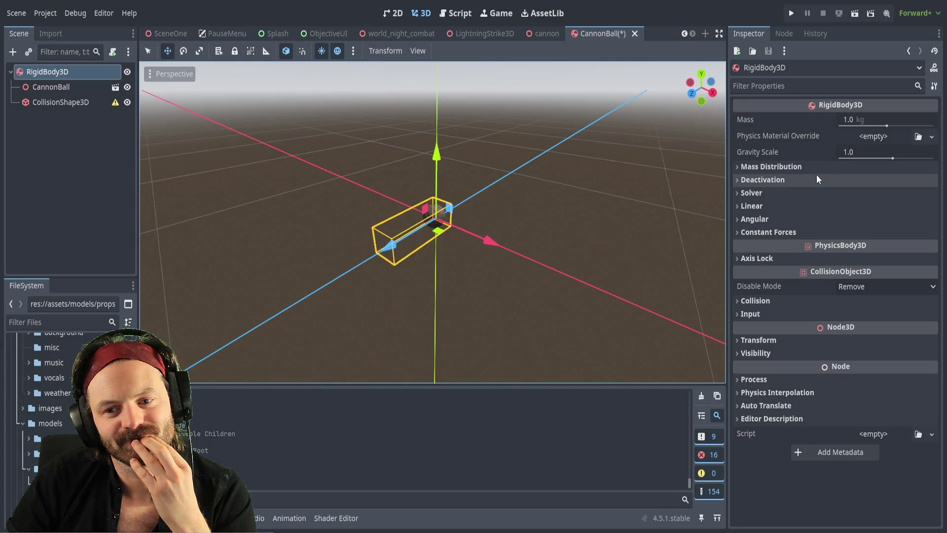
{"action": "left_click", "coordinate": [742, 206]}
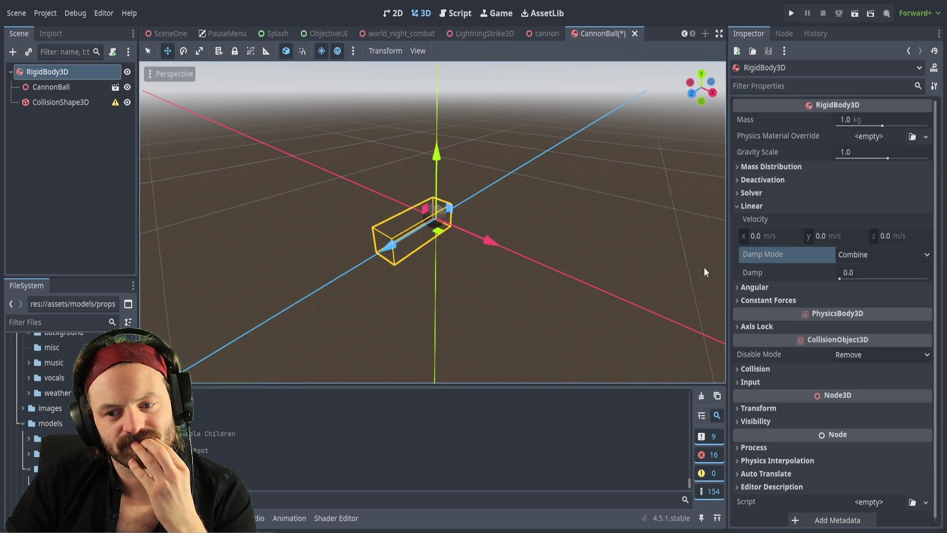
Browse the RigidBody3D's Constant Forces, Angular, Axis Lock, Collision, Input and Transform sections.
{"action": "left_click", "coordinate": [735, 299]}
{"action": "left_click", "coordinate": [736, 298]}
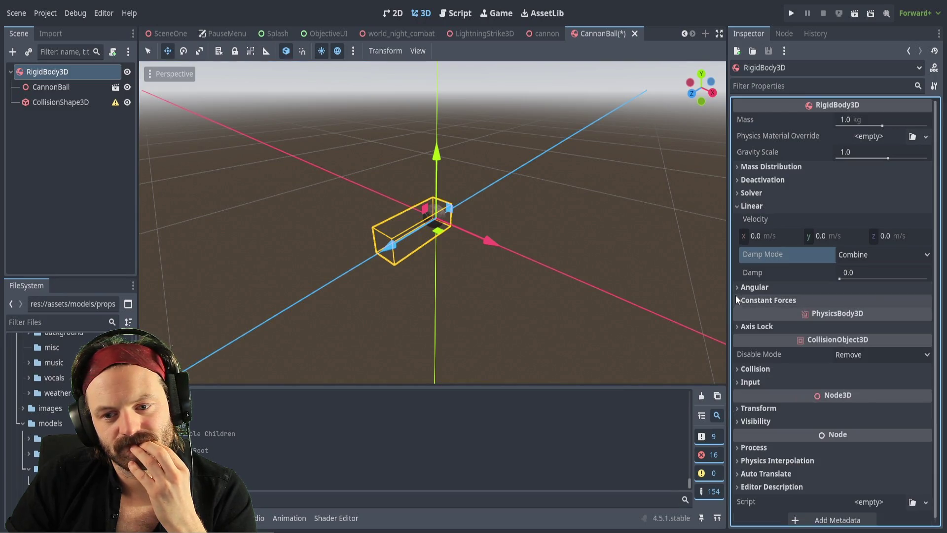
{"action": "left_click", "coordinate": [735, 287]}
{"action": "left_click", "coordinate": [736, 288]}
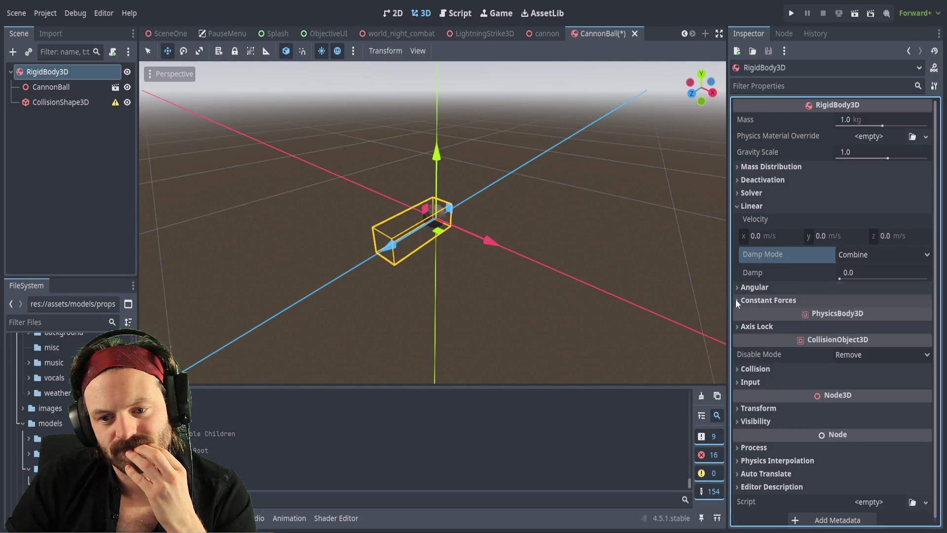
{"action": "left_click", "coordinate": [736, 328]}
{"action": "left_click", "coordinate": [736, 327]}
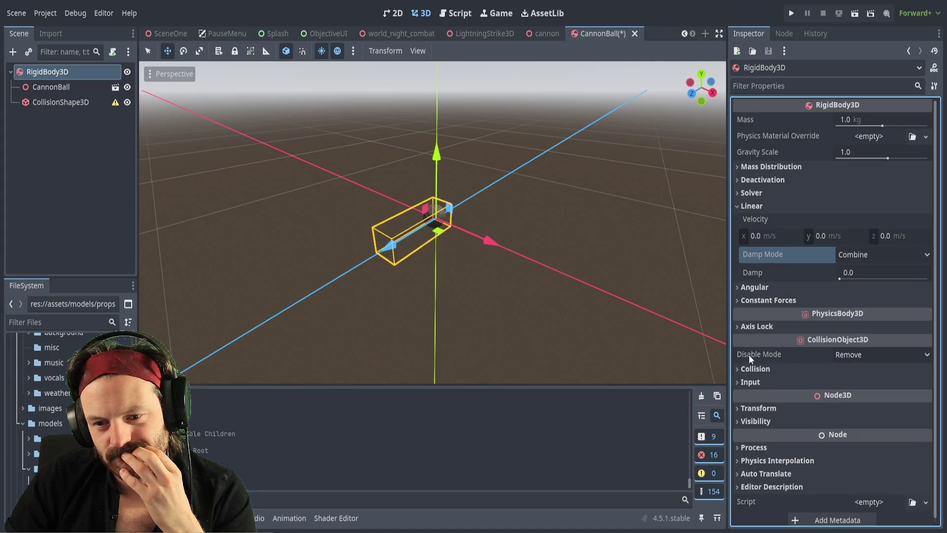
{"action": "left_click", "coordinate": [737, 371]}
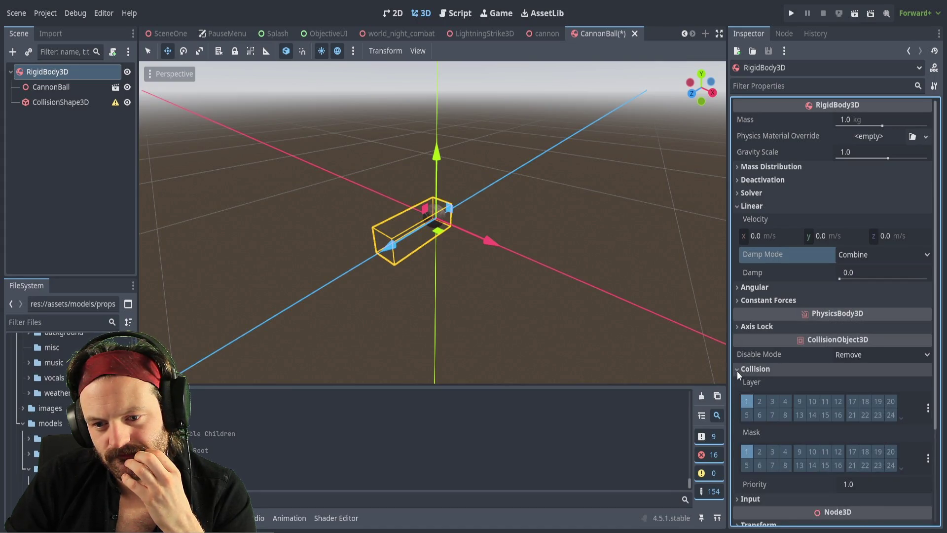
{"action": "left_click", "coordinate": [737, 371]}
{"action": "left_click", "coordinate": [737, 383]}
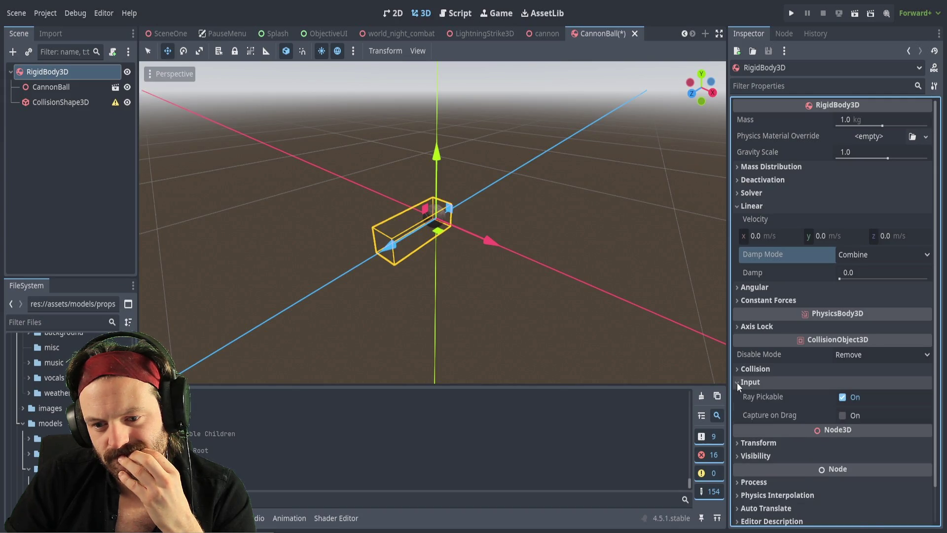
{"action": "left_click", "coordinate": [737, 383]}
{"action": "left_click", "coordinate": [738, 407]}
{"action": "left_click", "coordinate": [738, 407]}
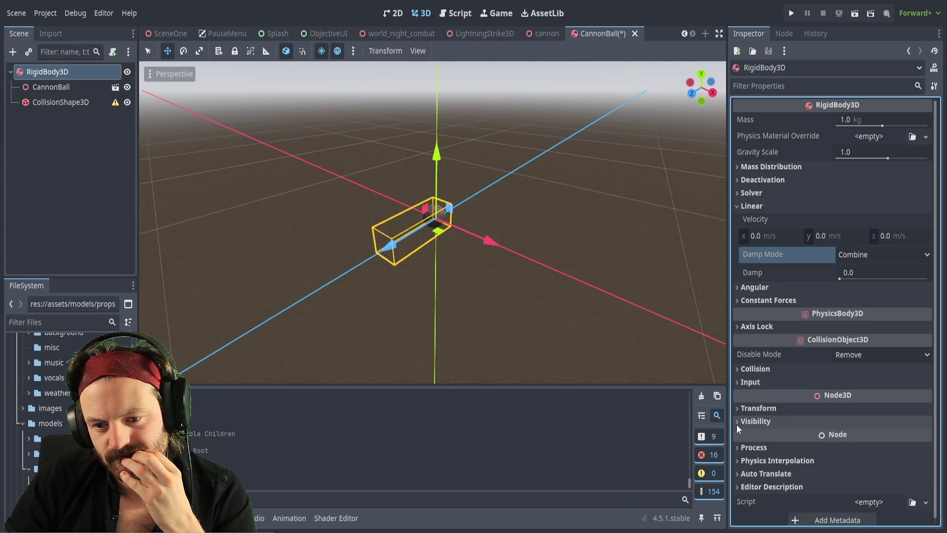
Enable Continuous CD in the Solver section and deselect the body.
{"action": "left_click", "coordinate": [738, 193]}
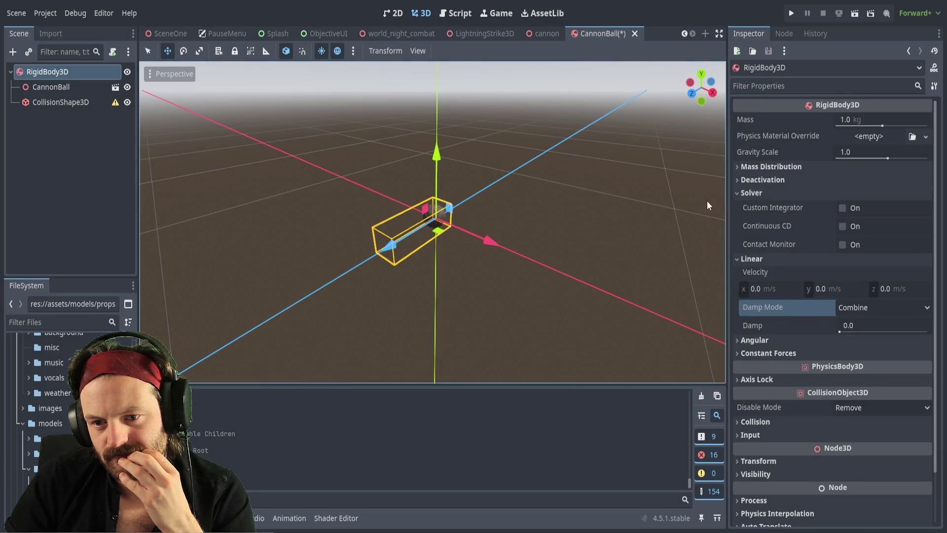
{"action": "left_click", "coordinate": [842, 226]}
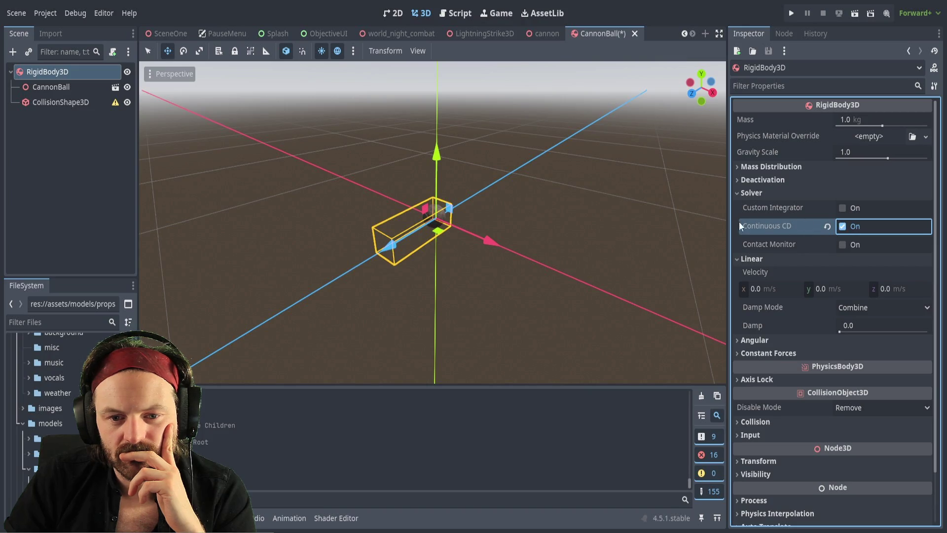
{"action": "left_click", "coordinate": [640, 195]}
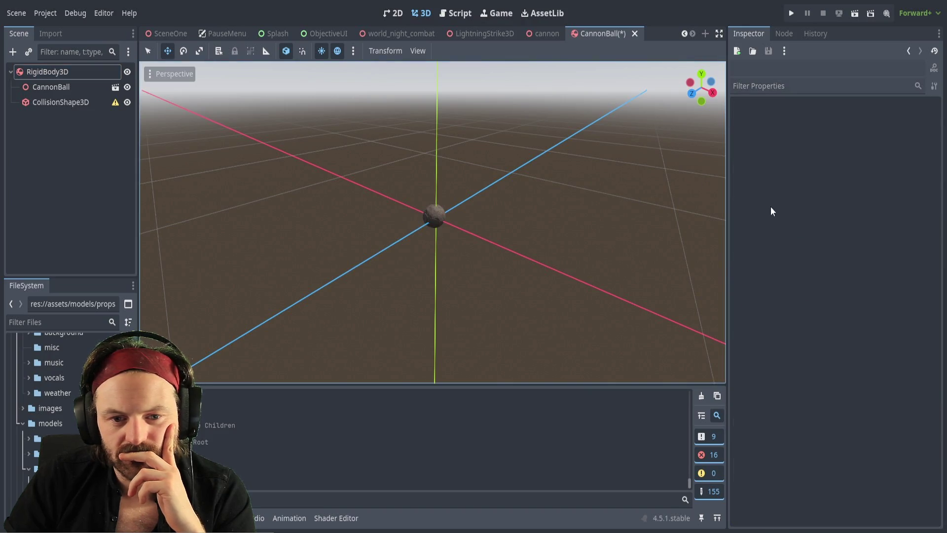
Assign a new SphereShape3D as the CollisionShape3D node's shape.
{"action": "left_click", "coordinate": [413, 247]}
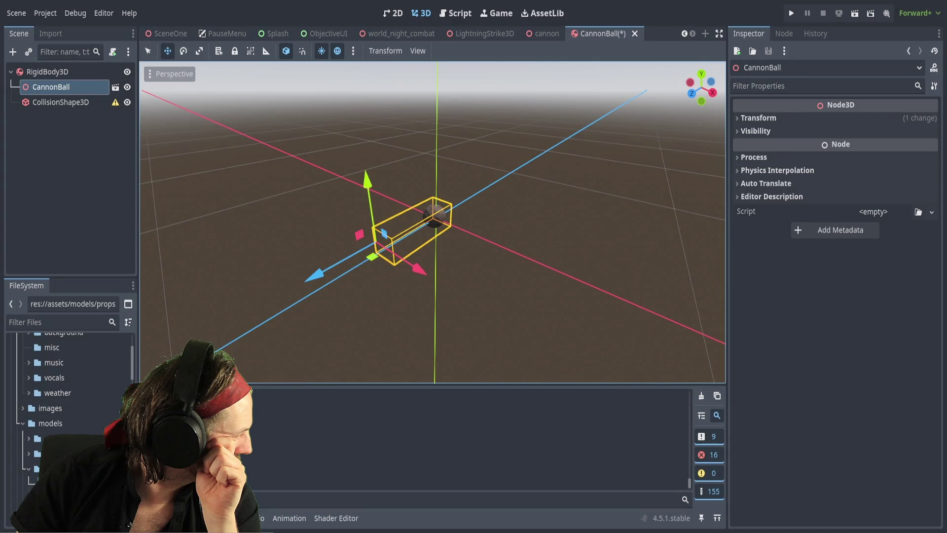
{"action": "left_click", "coordinate": [113, 103]}
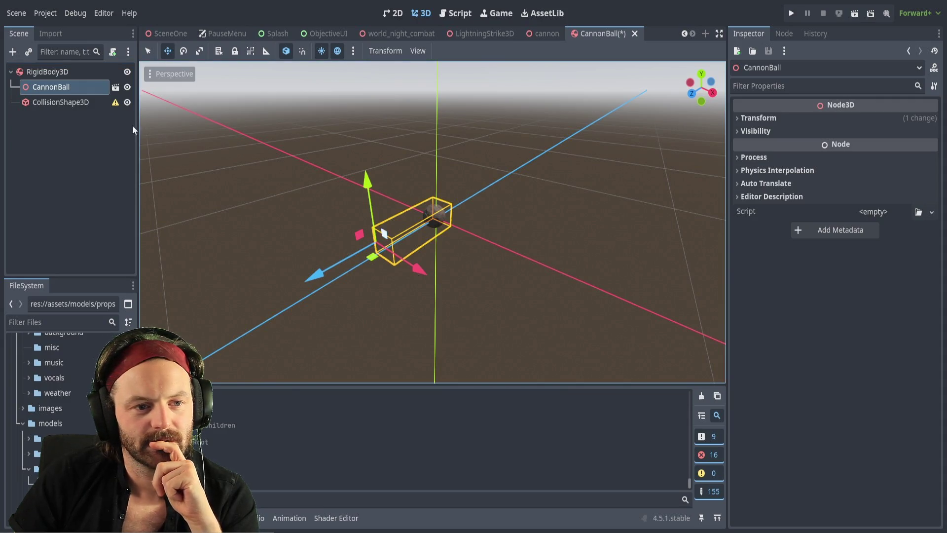
{"action": "left_click", "coordinate": [78, 102]}
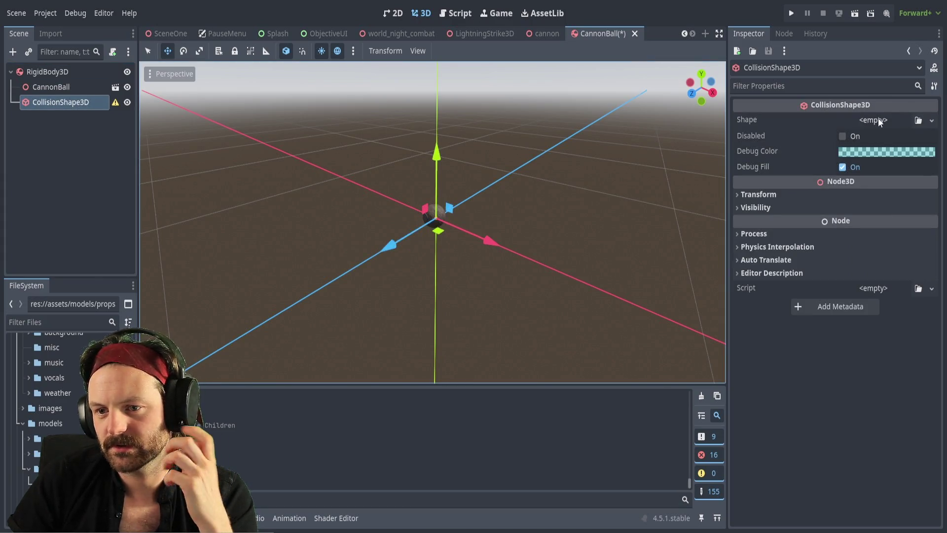
{"action": "left_click", "coordinate": [931, 120]}
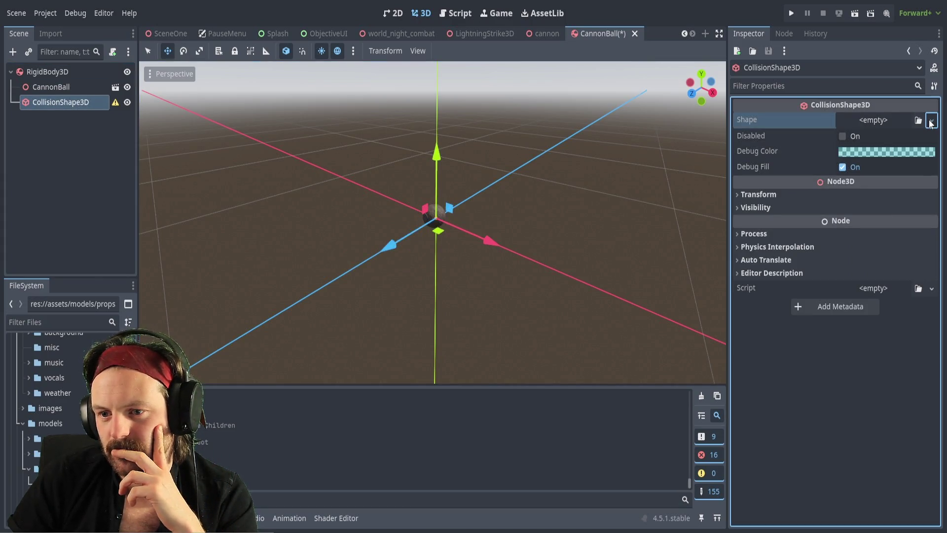
{"action": "left_click", "coordinate": [876, 170]}
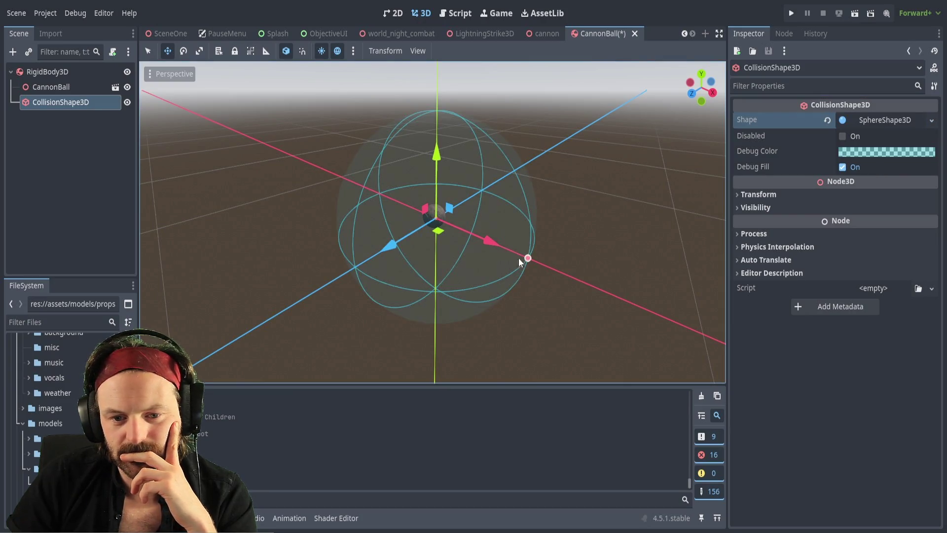
Shrink the sphere's radius toward the cannonball and frame it up close to inspect.
{"action": "left_click_drag", "start_coordinate": [526, 258], "coordinate": [448, 218]}
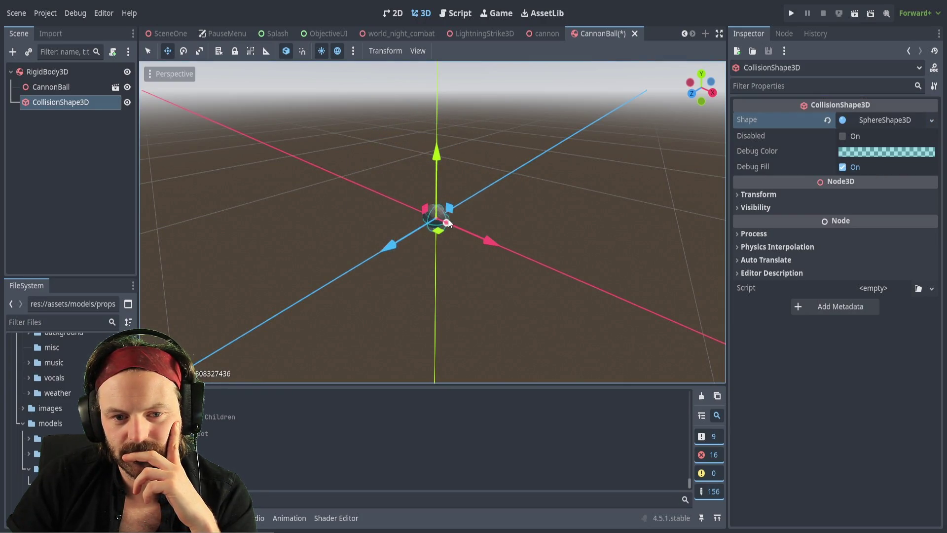
{"action": "scroll", "coordinate": [423, 187], "scroll_direction": "up", "scroll_amount": 3}
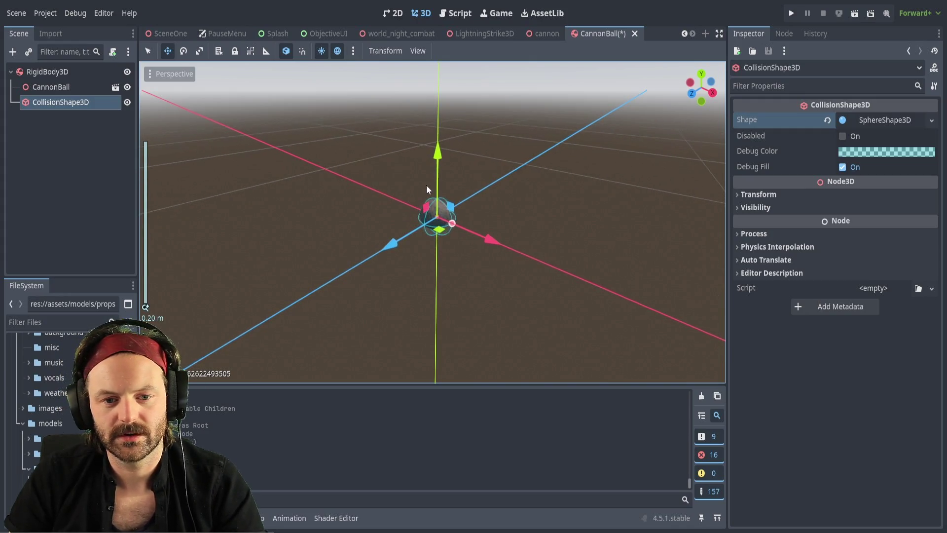
{"action": "scroll", "coordinate": [460, 186], "scroll_direction": "up", "scroll_amount": 2}
{"action": "scroll", "coordinate": [449, 194], "scroll_direction": "down", "scroll_amount": 5}
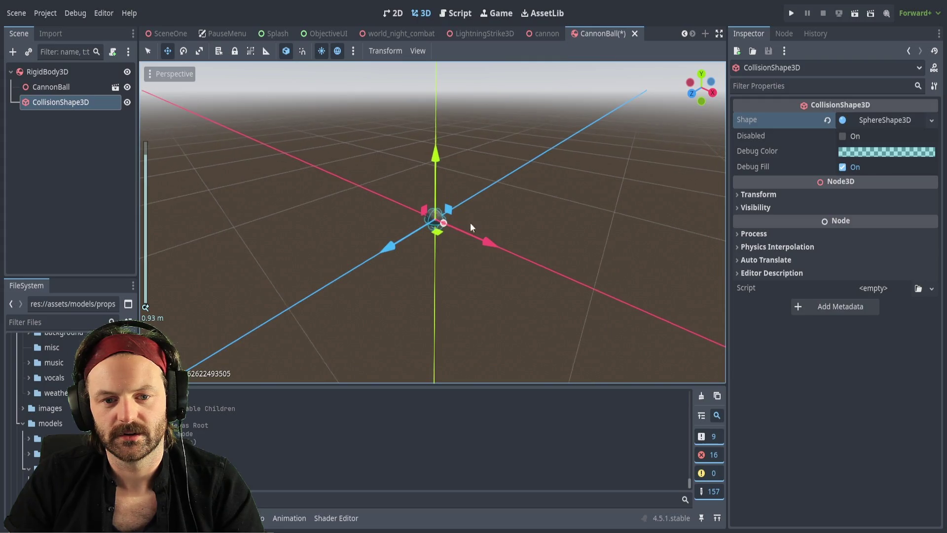
{"action": "left_click_drag", "start_coordinate": [470, 223], "coordinate": [439, 187]}
{"action": "mouse_move", "coordinate": [432, 222]}
{"action": "left_mouse_down"}
{"action": "mouse_move", "coordinate": [432, 192]}
{"action": "mouse_move", "coordinate": [433, 212]}
{"action": "left_mouse_up"}
{"action": "key", "text": "f"}
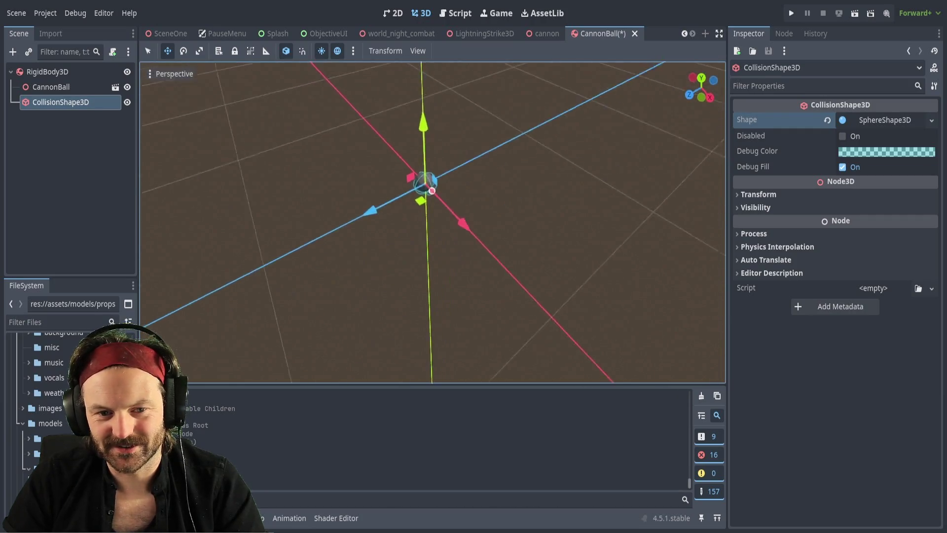
{"action": "scroll", "coordinate": [433, 222], "scroll_direction": "down", "scroll_amount": 3}
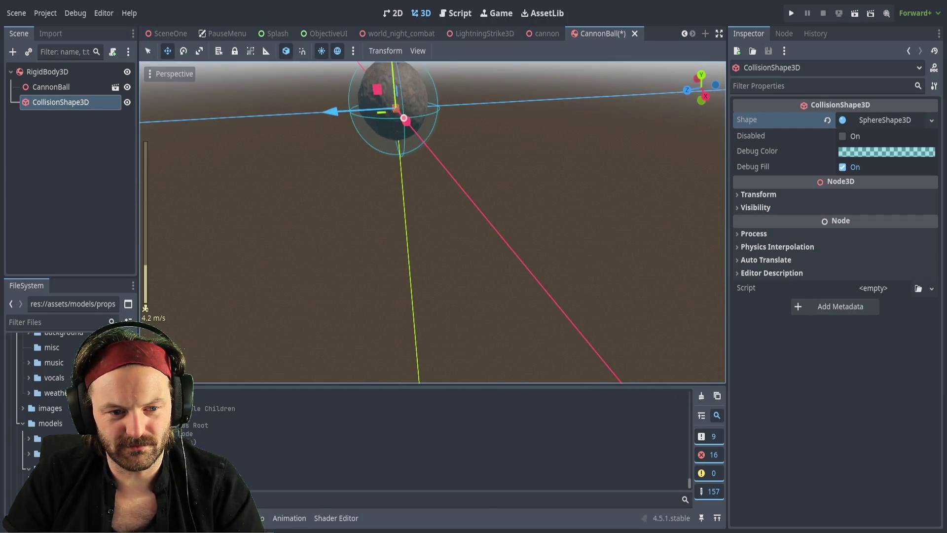
{"action": "key", "text": "s"}
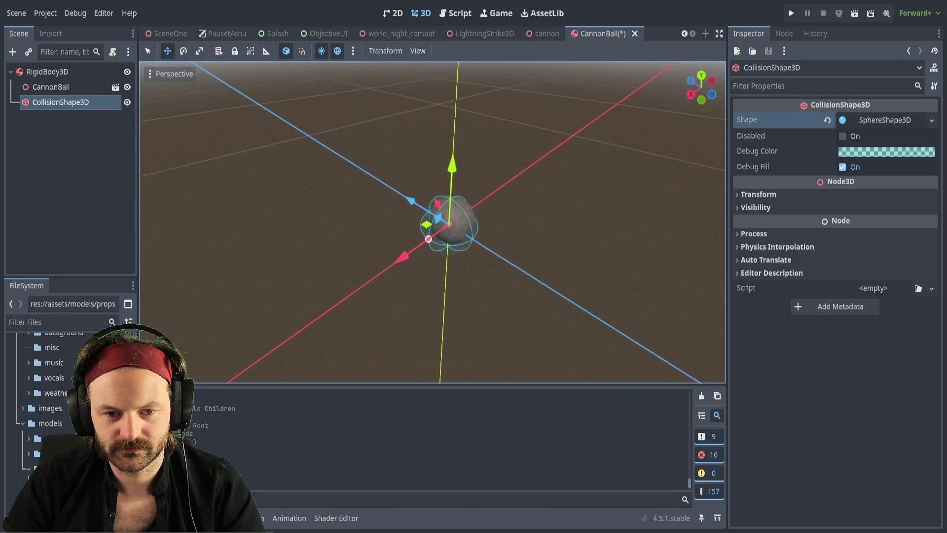
{"action": "key", "text": "w"}
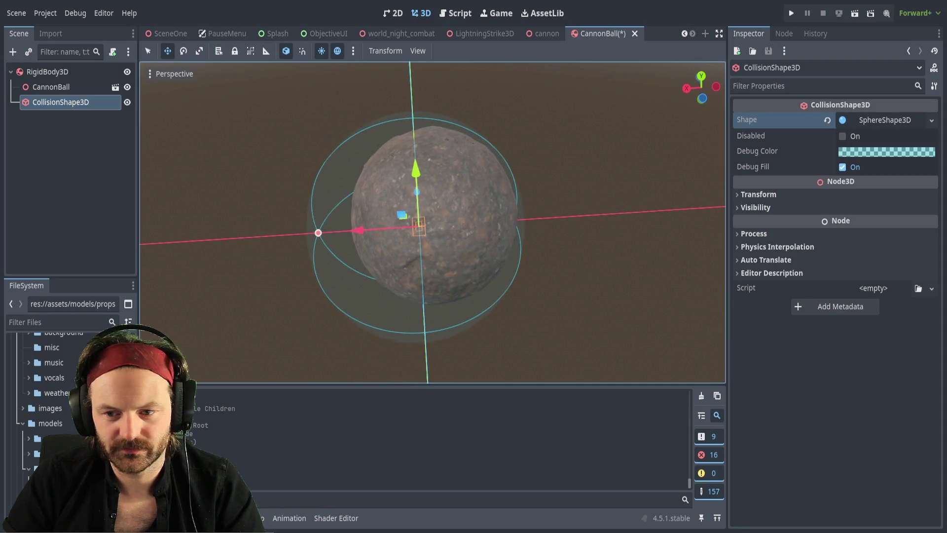
Shift the CannonBall model slightly along X and Z, then orbit to check its placement.
{"action": "left_click", "coordinate": [55, 87]}
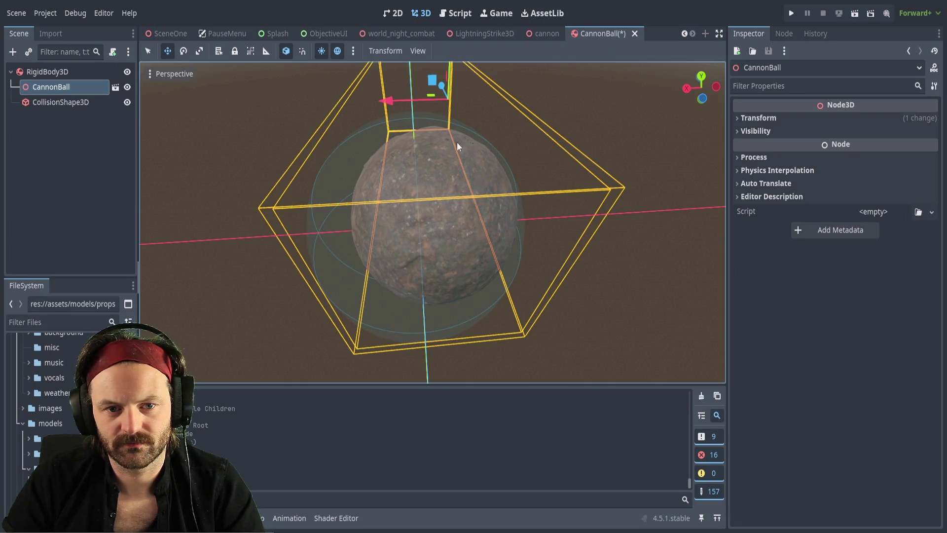
{"action": "left_click_drag", "start_coordinate": [388, 100], "coordinate": [381, 102]}
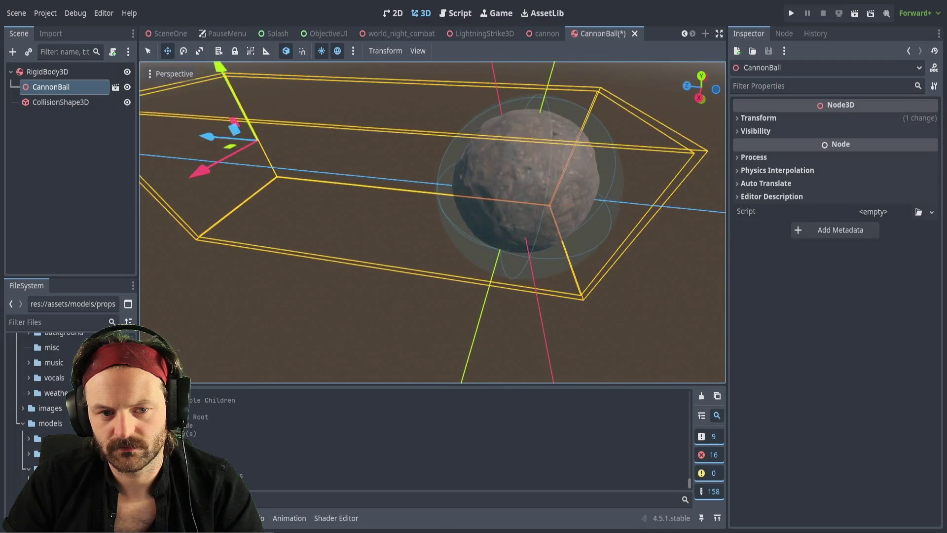
{"action": "left_click_drag", "start_coordinate": [156, 164], "coordinate": [267, 133]}
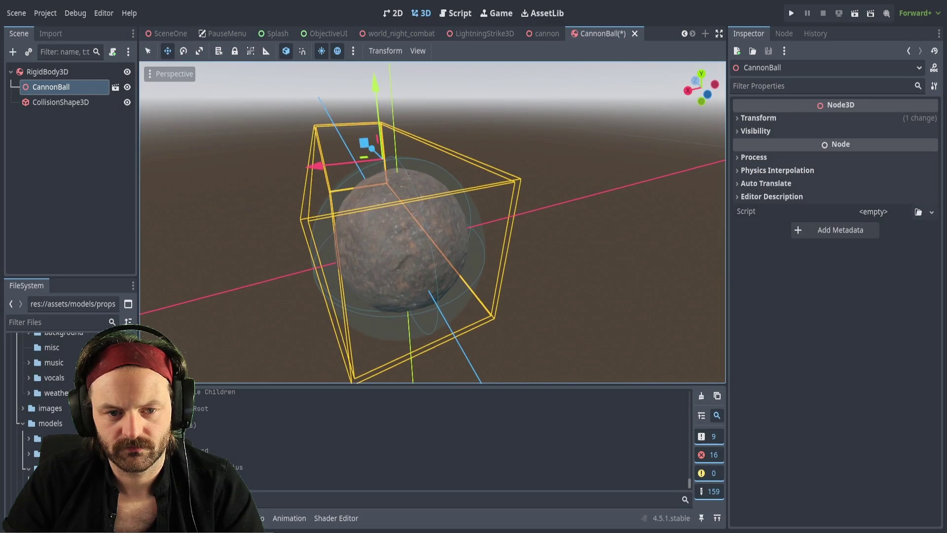
{"action": "mouse_move", "coordinate": [430, 207]}
{"action": "left_mouse_down"}
{"action": "mouse_move", "coordinate": [394, 205]}
{"action": "mouse_move", "coordinate": [375, 158]}
{"action": "mouse_move", "coordinate": [384, 164]}
{"action": "left_mouse_up"}
{"action": "left_click_drag", "start_coordinate": [419, 205], "coordinate": [419, 148]}
{"action": "scroll", "coordinate": [432, 222], "scroll_direction": "up", "scroll_amount": 3}
{"action": "scroll", "coordinate": [432, 222], "scroll_direction": "down", "scroll_amount": 3}
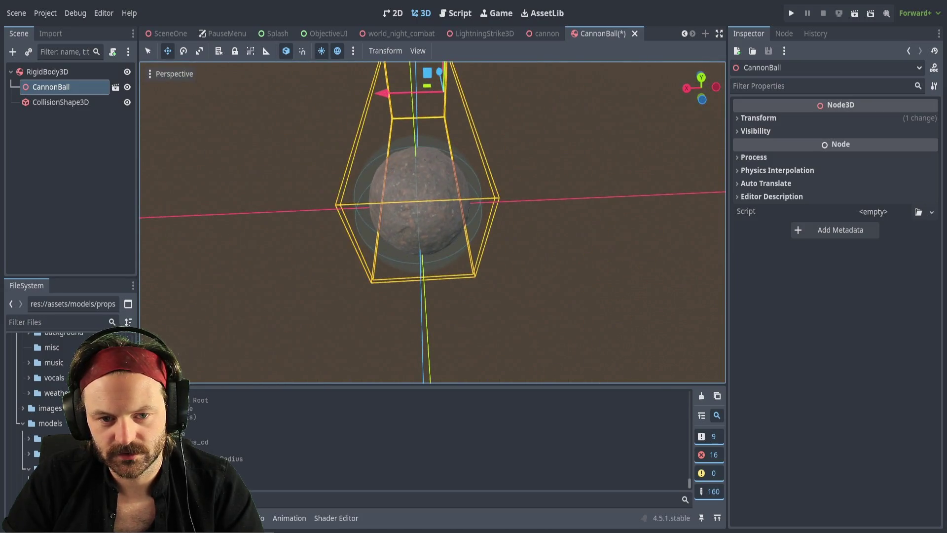
{"action": "mouse_move", "coordinate": [419, 198]}
{"action": "left_mouse_down"}
{"action": "mouse_move", "coordinate": [464, 173]}
{"action": "mouse_move", "coordinate": [419, 222]}
{"action": "mouse_move", "coordinate": [207, 175]}
{"action": "mouse_move", "coordinate": [256, 187]}
{"action": "left_mouse_up"}
{"action": "scroll", "coordinate": [432, 222], "scroll_direction": "up", "scroll_amount": 3}
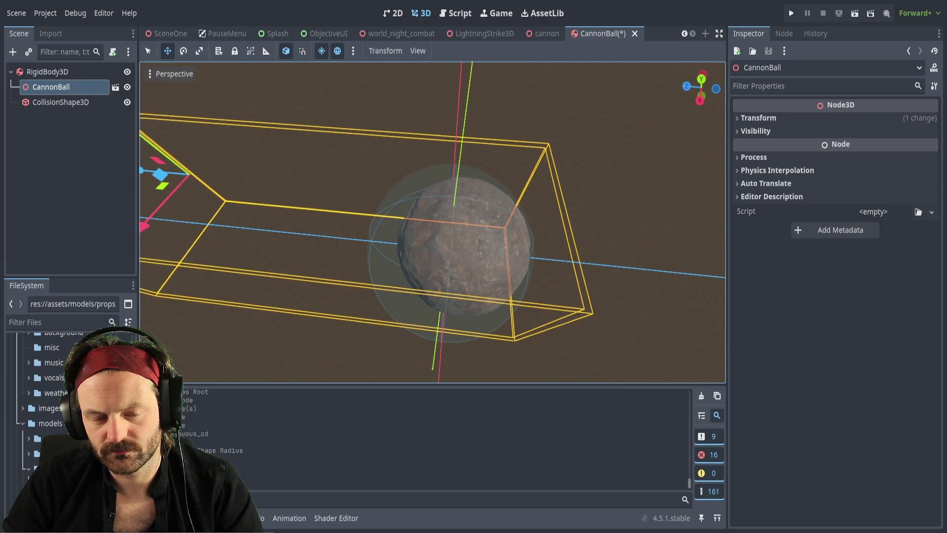
{"action": "scroll", "coordinate": [433, 222], "scroll_direction": "down", "scroll_amount": 5}
Fine-tune the CannonBall along X, Z and down along Y to centre it inside the sphere.
{"action": "mouse_move", "coordinate": [432, 222]}
{"action": "left_mouse_down"}
{"action": "mouse_move", "coordinate": [375, 207]}
{"action": "mouse_move", "coordinate": [340, 182]}
{"action": "left_mouse_up"}
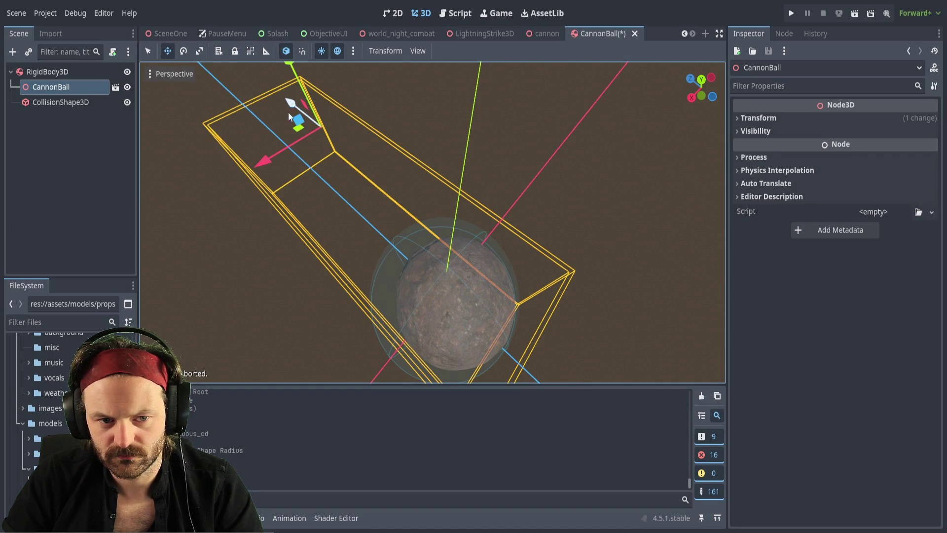
{"action": "left_click_drag", "start_coordinate": [267, 164], "coordinate": [262, 165]}
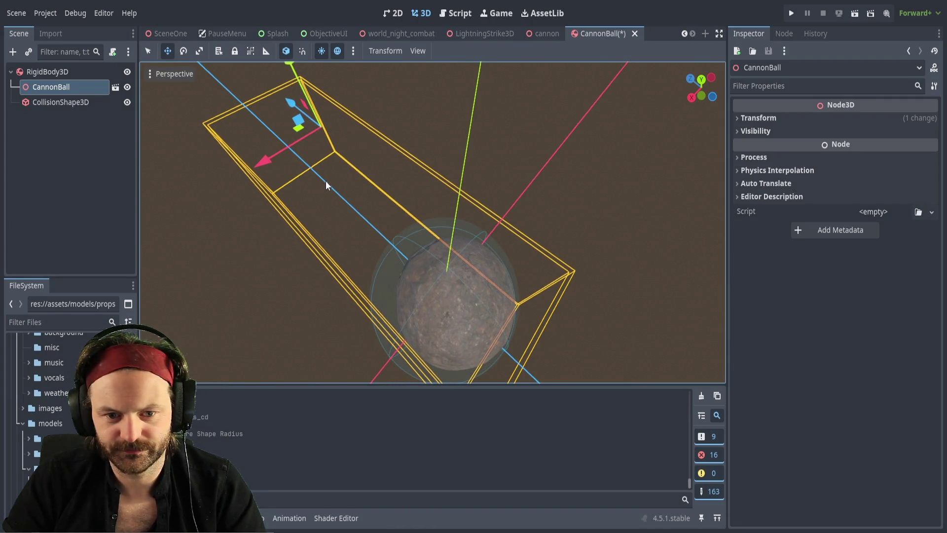
{"action": "mouse_move", "coordinate": [422, 195]}
{"action": "left_mouse_down"}
{"action": "mouse_move", "coordinate": [423, 148]}
{"action": "mouse_move", "coordinate": [276, 161]}
{"action": "left_mouse_up"}
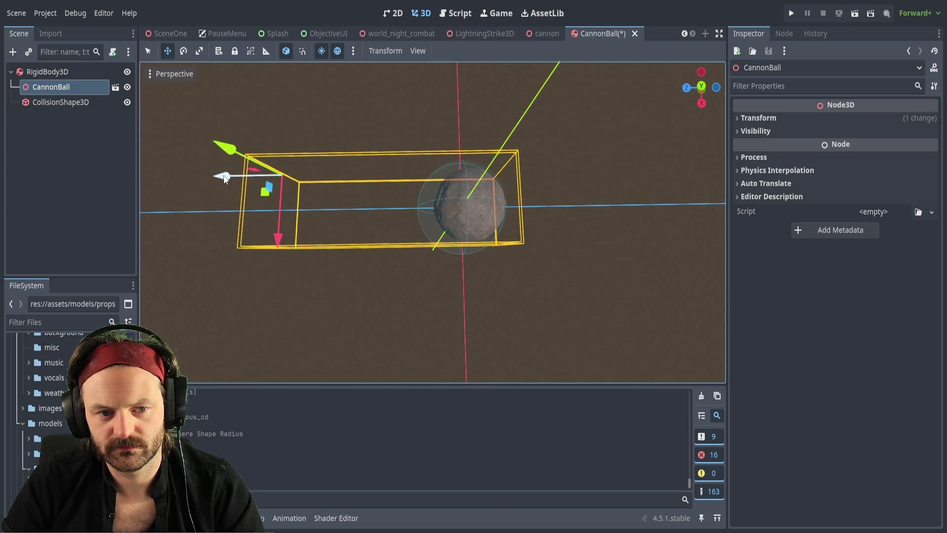
{"action": "left_click_drag", "start_coordinate": [224, 179], "coordinate": [216, 179]}
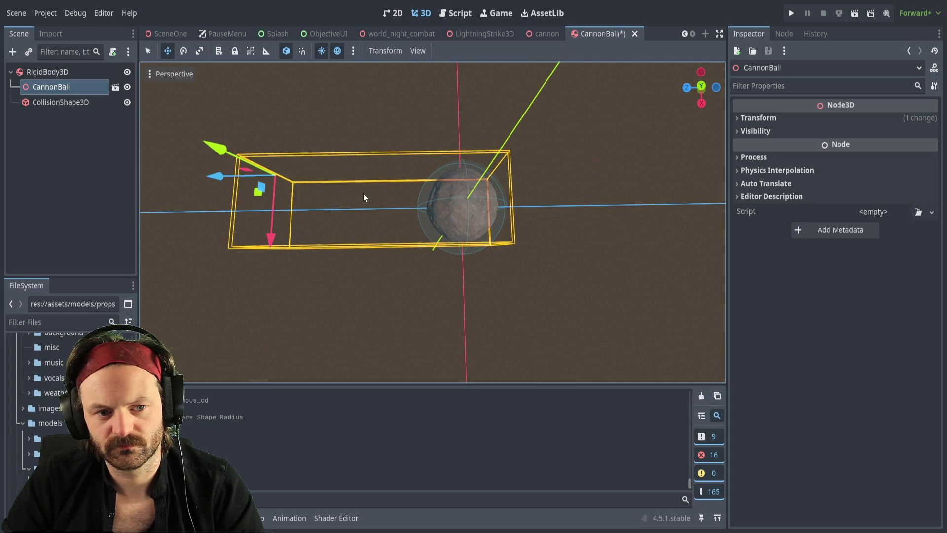
{"action": "left_click_drag", "start_coordinate": [272, 238], "coordinate": [272, 239]}
{"action": "left_click", "coordinate": [505, 208]}
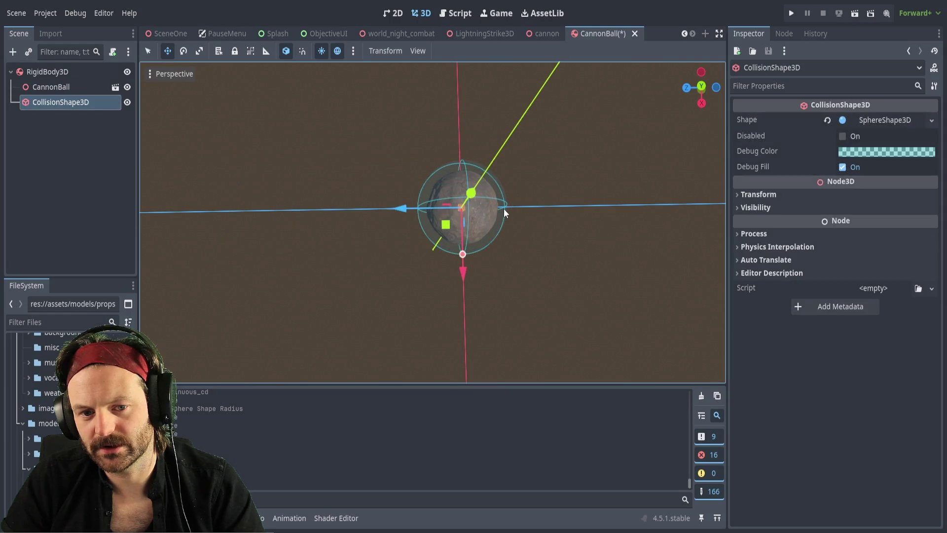
Drag the sphere's radius handle inward until it hugs the ball, then check the fit.
{"action": "left_click_drag", "start_coordinate": [462, 257], "coordinate": [465, 251]}
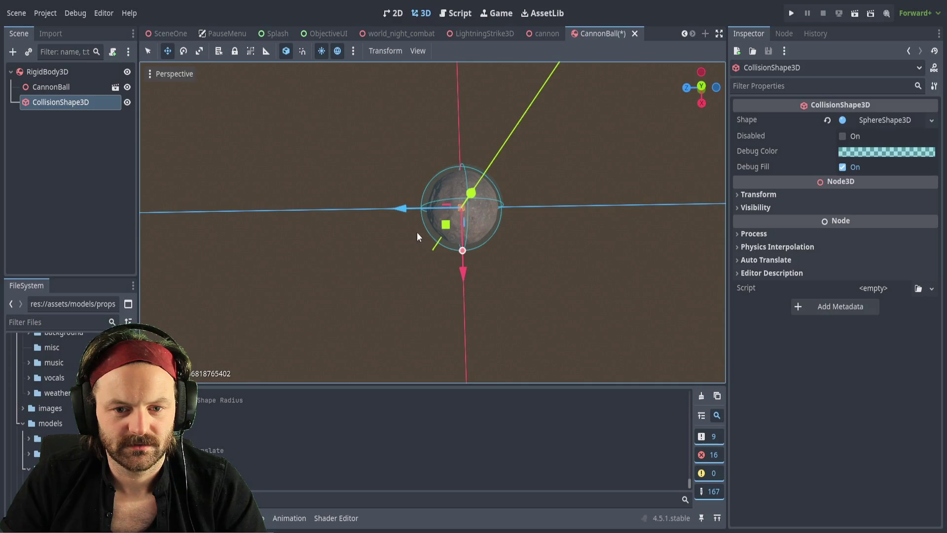
{"action": "mouse_move", "coordinate": [544, 237]}
{"action": "left_mouse_down"}
{"action": "mouse_move", "coordinate": [572, 247]}
{"action": "mouse_move", "coordinate": [587, 267]}
{"action": "mouse_move", "coordinate": [545, 236]}
{"action": "left_mouse_up"}
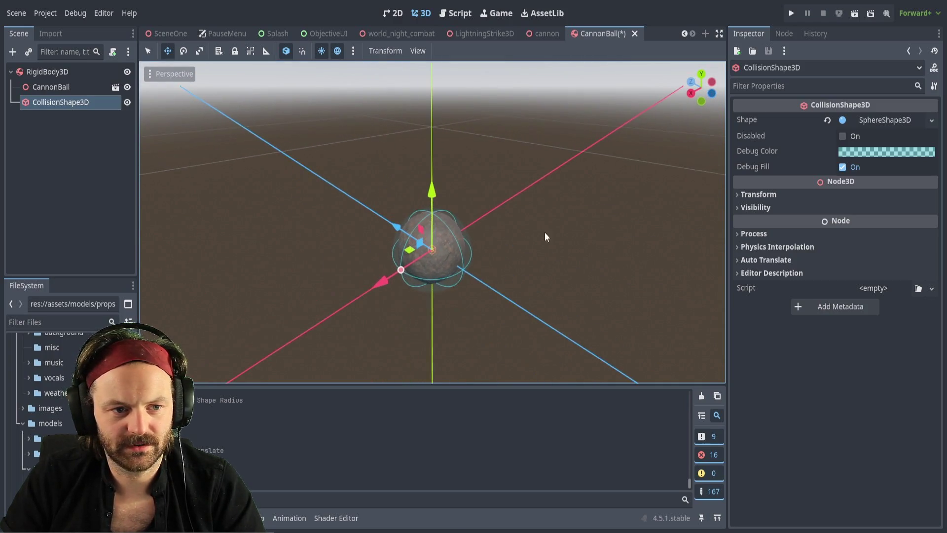
{"action": "left_click", "coordinate": [76, 141]}
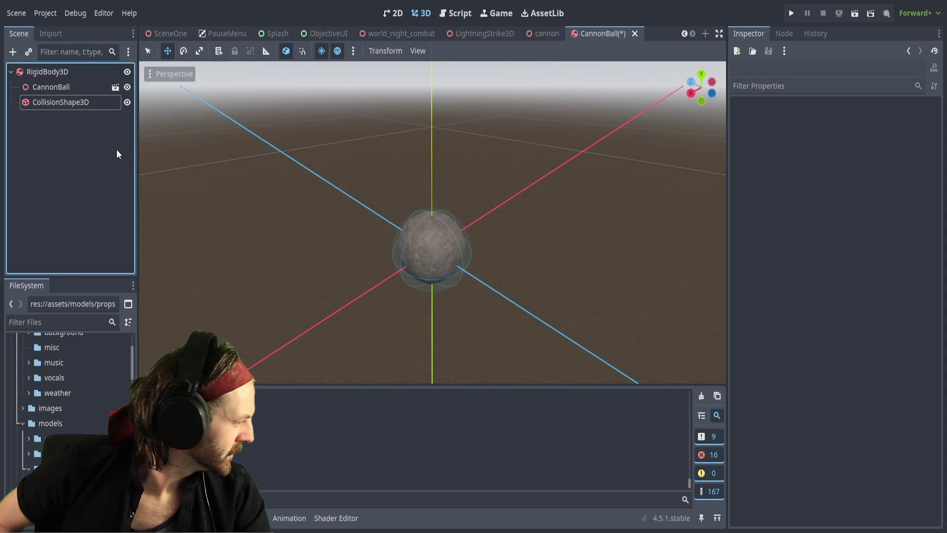
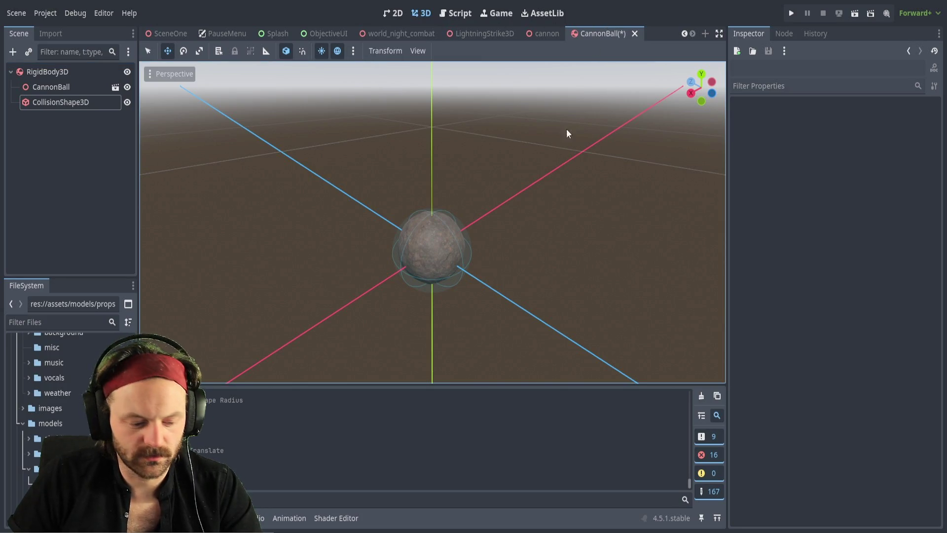
Save the CannonBall scene and start a new scene with a 3D Node3D root.
{"action": "key", "text": "ctrl+s"}
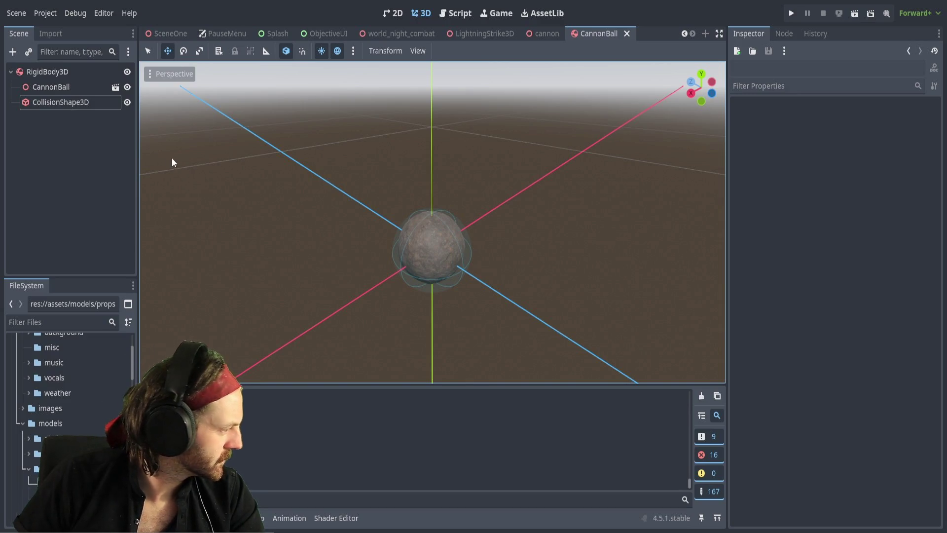
{"action": "left_click", "coordinate": [84, 151]}
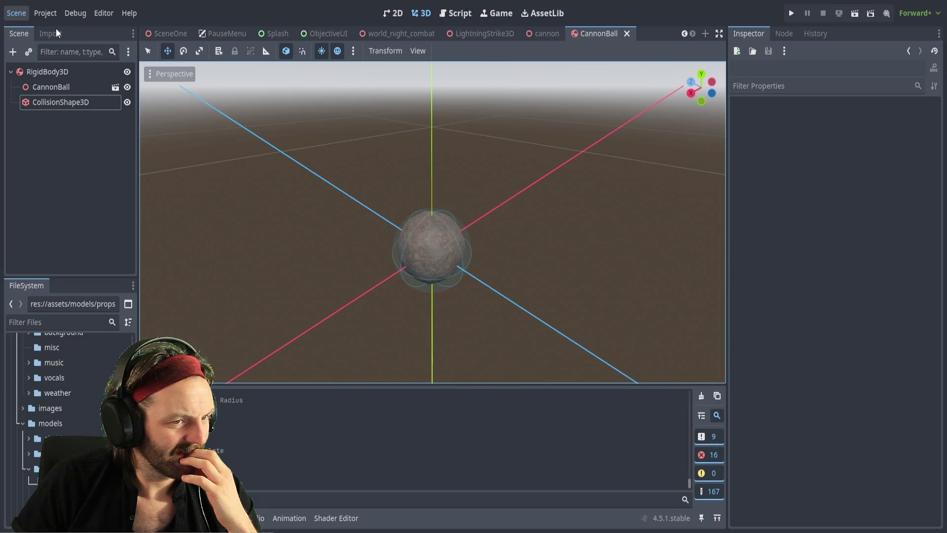
{"action": "key", "text": "ctrl+n"}
{"action": "left_click", "coordinate": [49, 107]}
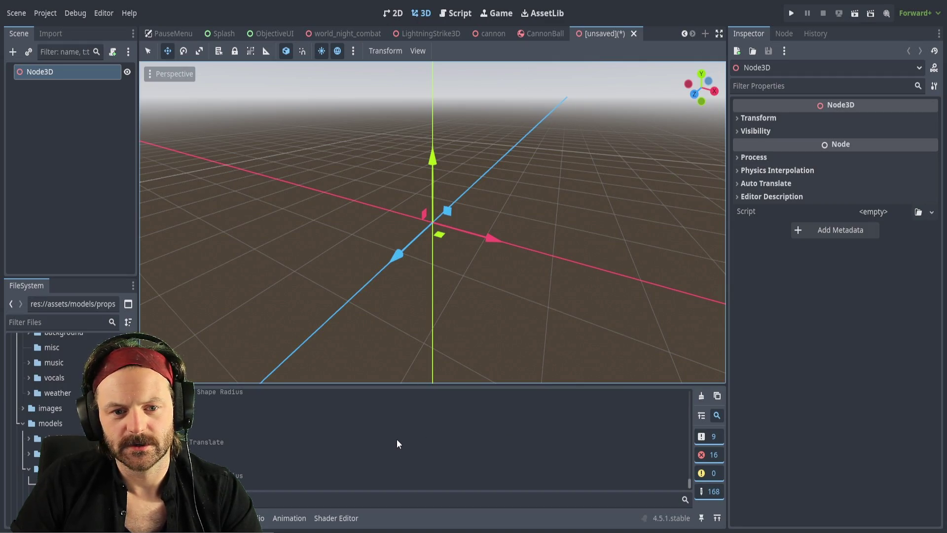
Add a GPUParticles3D child, rename the root to Explosion, and save the scene as explosion.
{"action": "key", "text": "ctrl+v"}
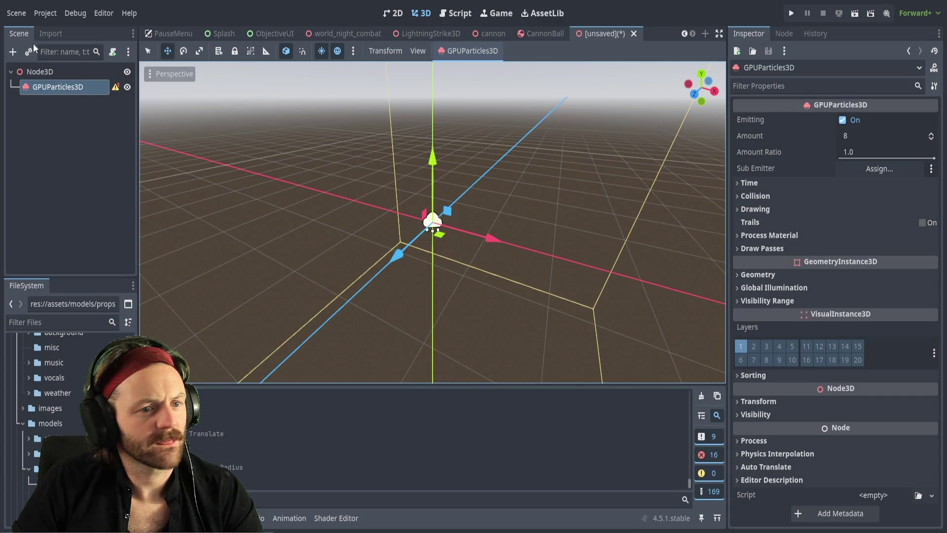
{"action": "left_click", "coordinate": [42, 74]}
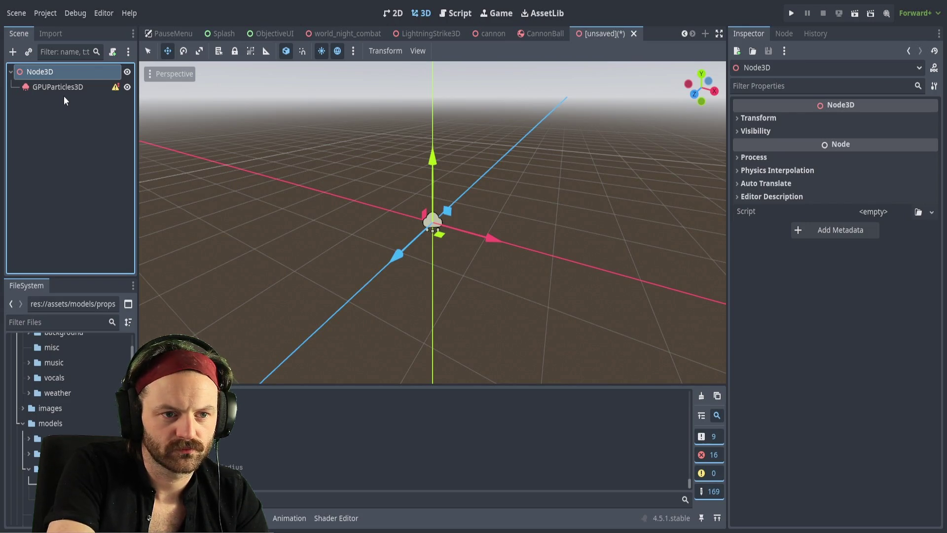
{"action": "key", "text": "F2"}
{"action": "type", "text": "Explosion"}
{"action": "key", "text": "Return"}
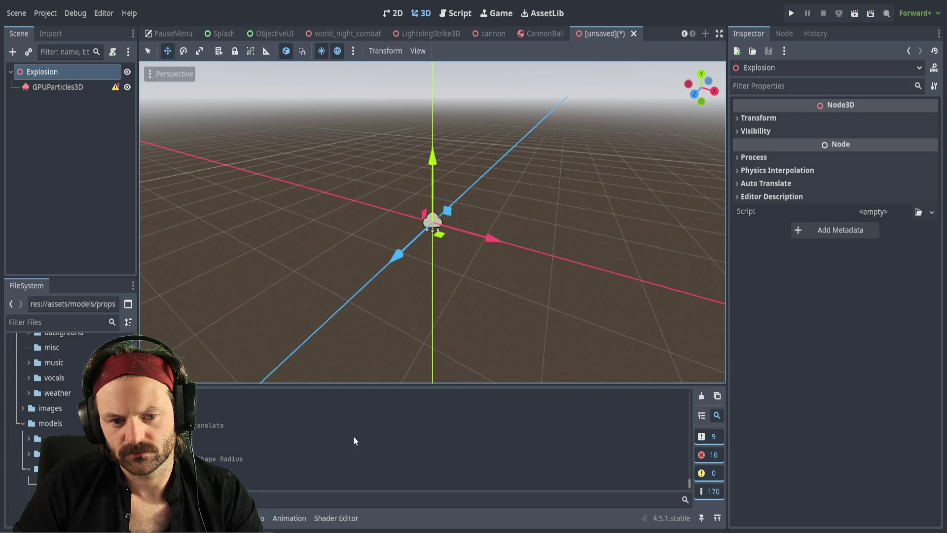
{"action": "key", "text": "ctrl+s"}
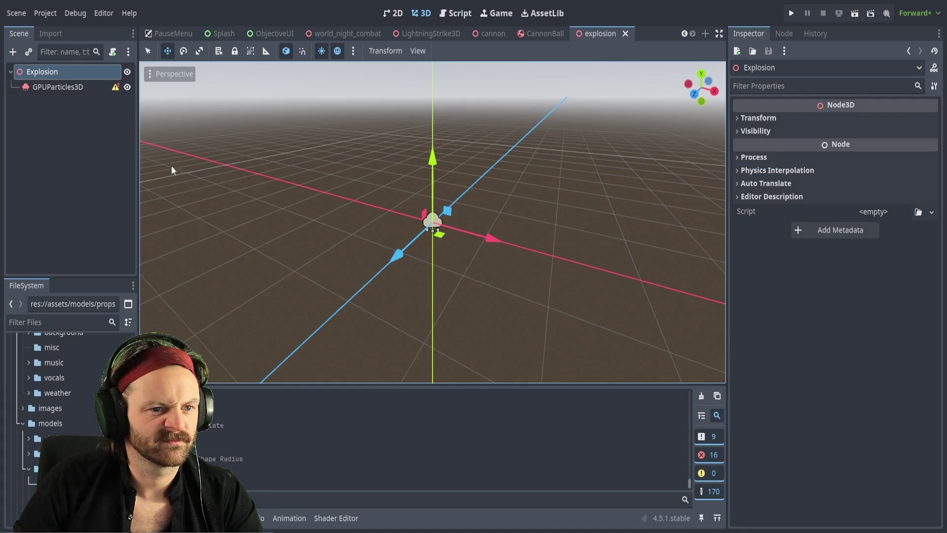
Enable One Shot under Time for the GPUParticles3D node in the explosion scene.
{"action": "left_click", "coordinate": [86, 88]}
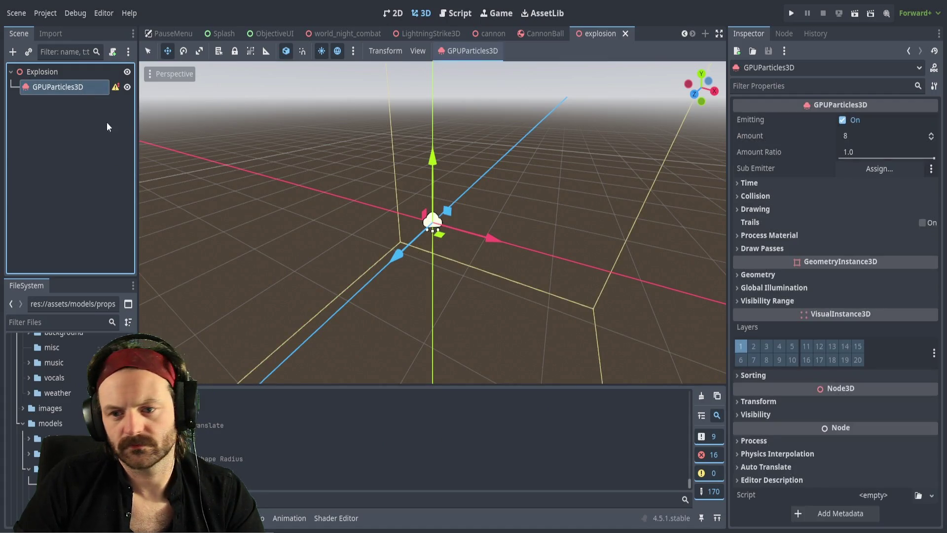
{"action": "left_click", "coordinate": [874, 167]}
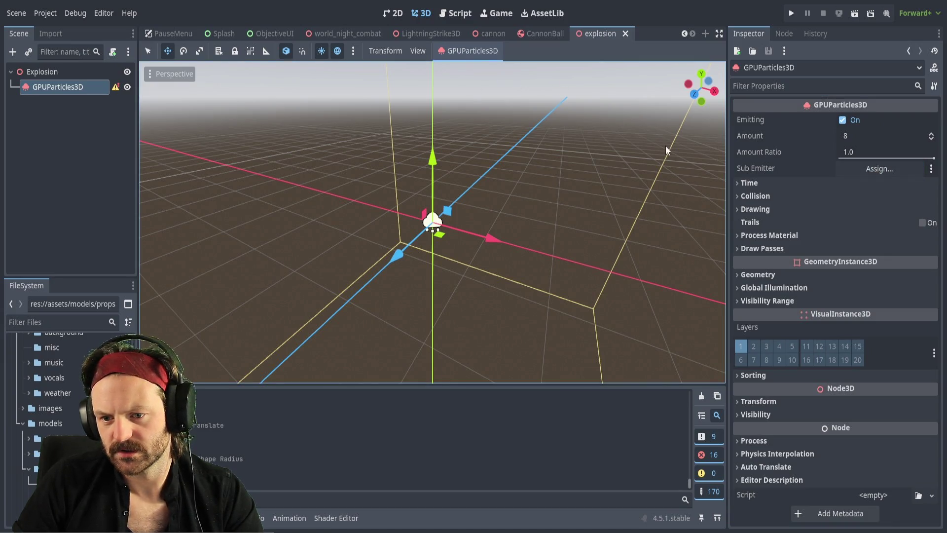
{"action": "left_click", "coordinate": [546, 33]}
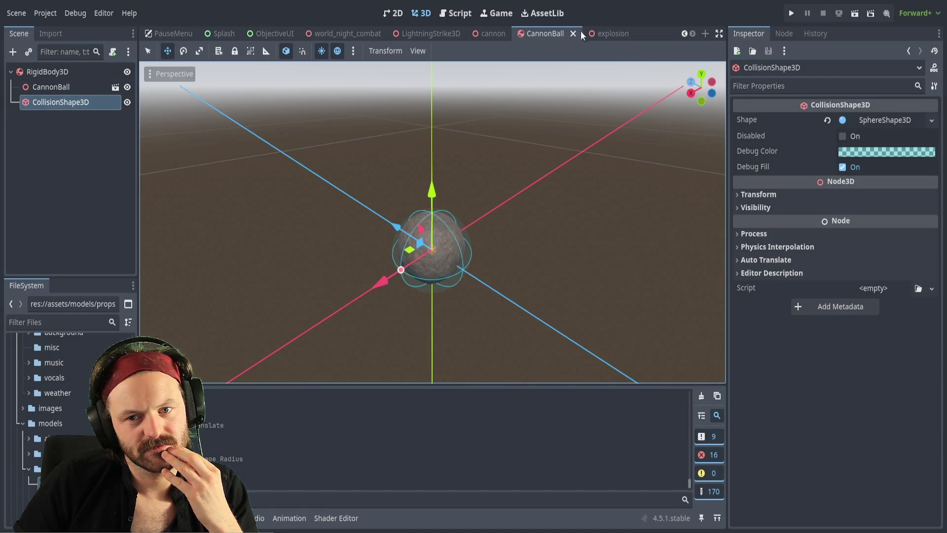
{"action": "left_click", "coordinate": [614, 33]}
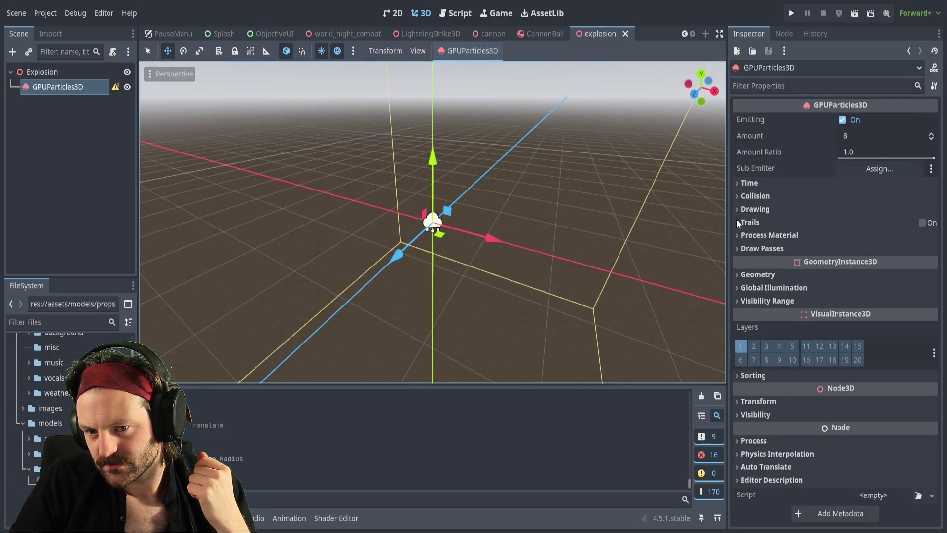
{"action": "left_click", "coordinate": [746, 183]}
{"action": "left_click", "coordinate": [842, 235]}
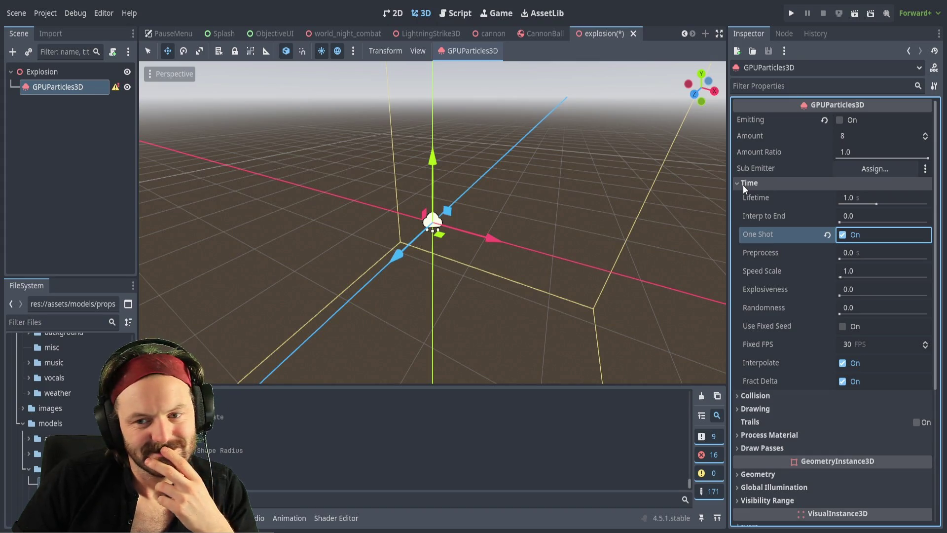
Preview the one-shot burst several times with Emitting and save the explosion scene.
{"action": "left_click", "coordinate": [839, 121]}
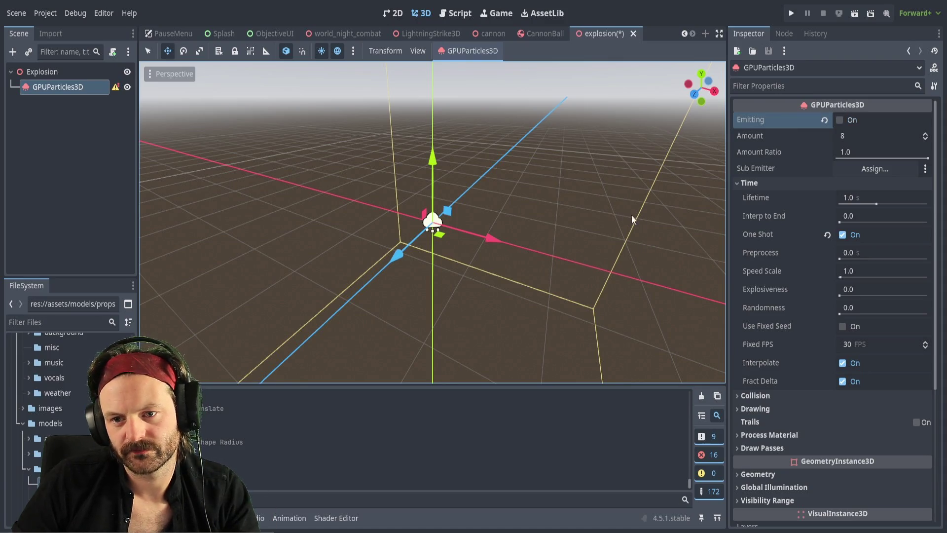
{"action": "left_click", "coordinate": [840, 121]}
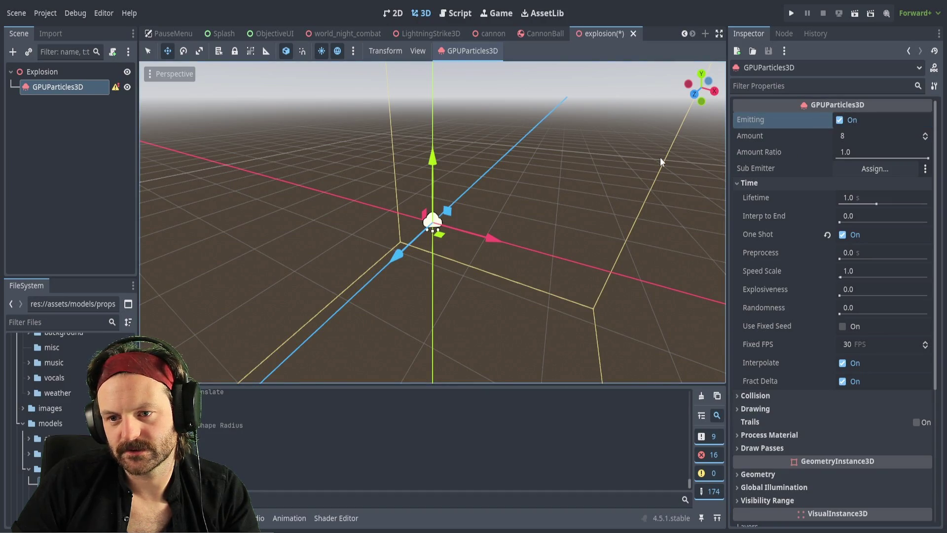
{"action": "key", "text": "ctrl+s"}
{"action": "left_click", "coordinate": [840, 120]}
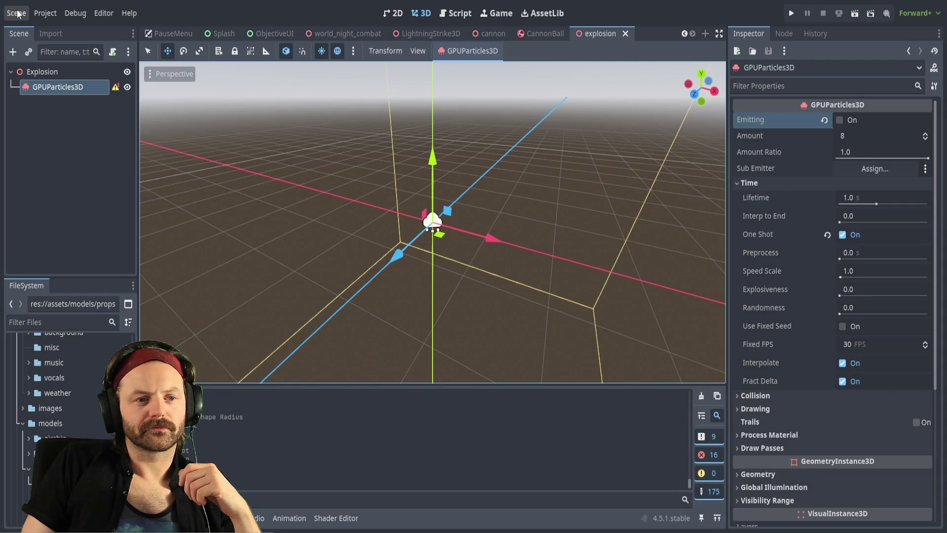
Switch to world_night_combat and select PauseMenu's SettingsPanel in the Scene tree.
{"action": "left_click", "coordinate": [42, 72]}
{"action": "key", "text": "ctrl+Tab"}
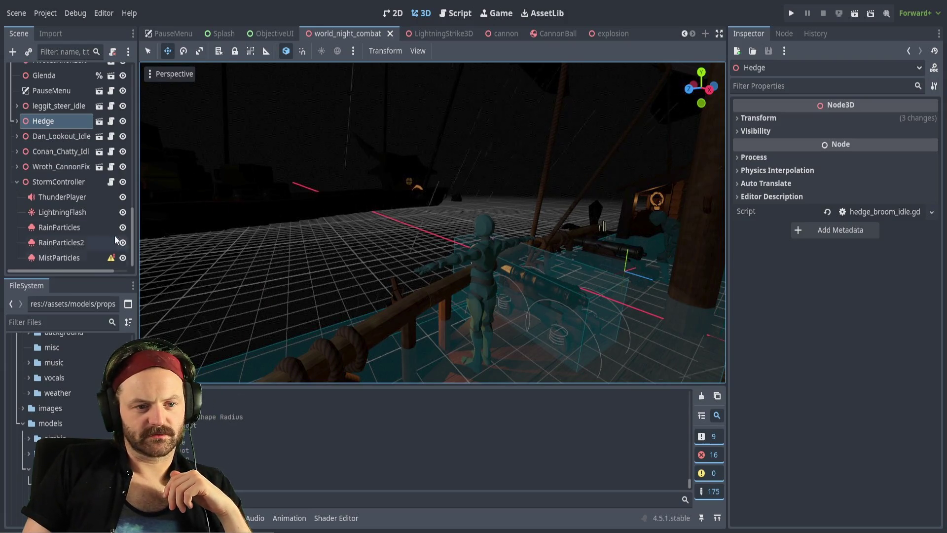
{"action": "scroll", "coordinate": [74, 128], "scroll_direction": "up", "scroll_amount": 2}
{"action": "scroll", "coordinate": [73, 129], "scroll_direction": "up", "scroll_amount": 4}
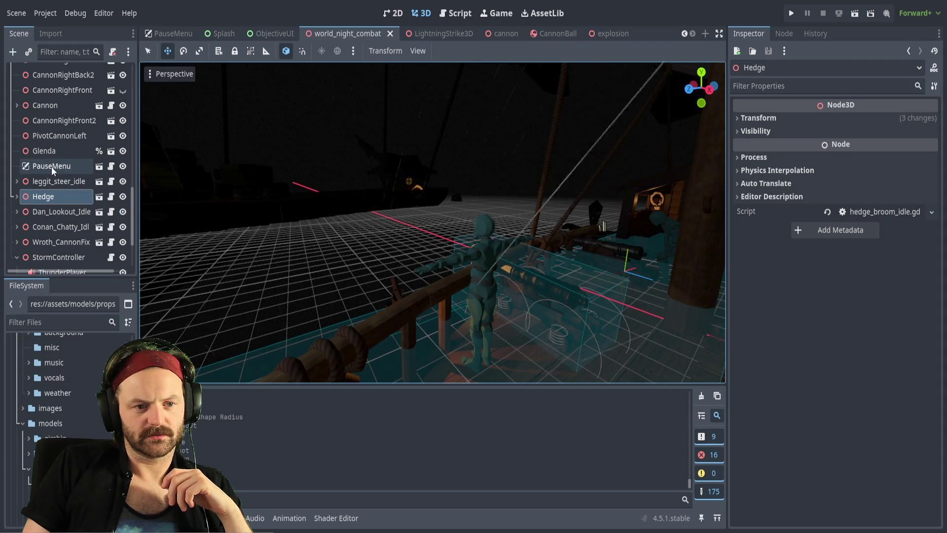
{"action": "left_click", "coordinate": [51, 167]}
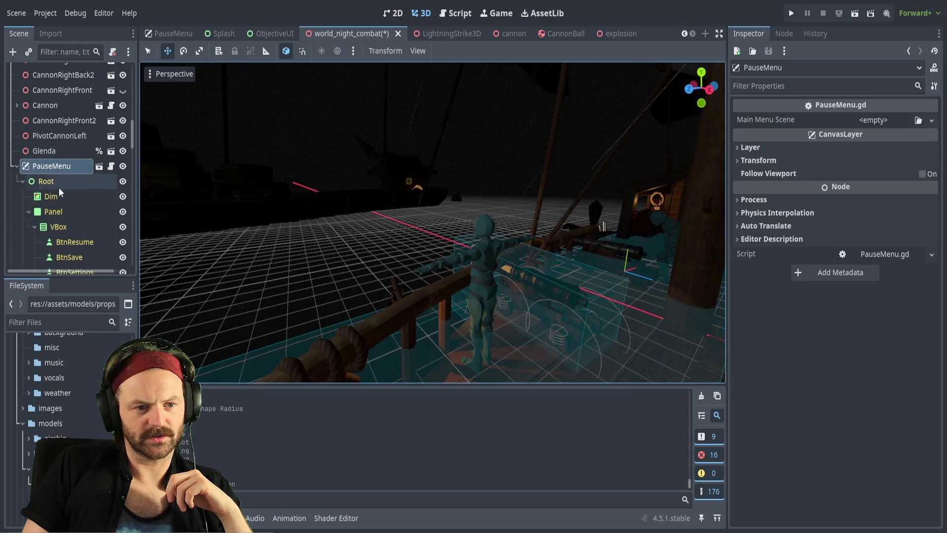
{"action": "scroll", "coordinate": [59, 188], "scroll_direction": "down", "scroll_amount": 8}
{"action": "left_click", "coordinate": [67, 176]}
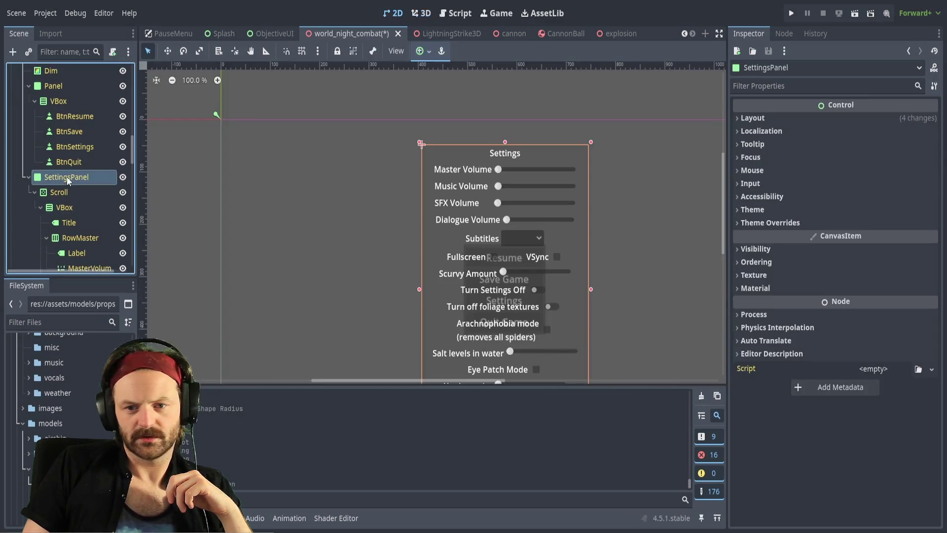
{"action": "left_click", "coordinate": [739, 118]}
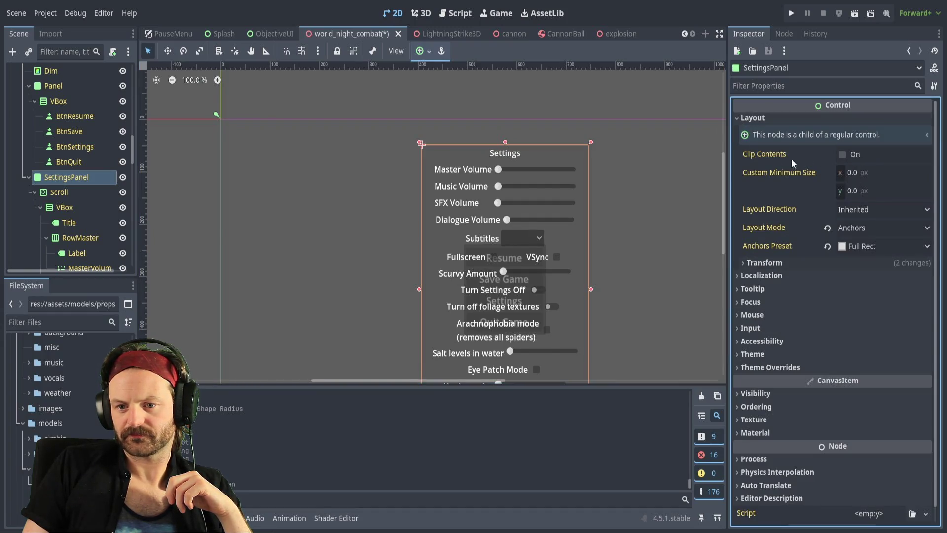
{"action": "left_click", "coordinate": [738, 290]}
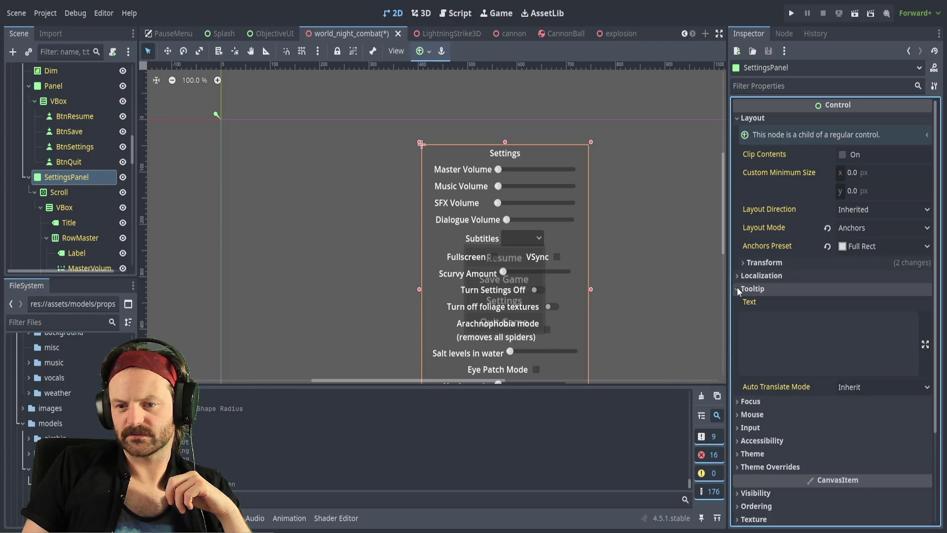
{"action": "left_click", "coordinate": [737, 287]}
{"action": "left_click", "coordinate": [737, 276]}
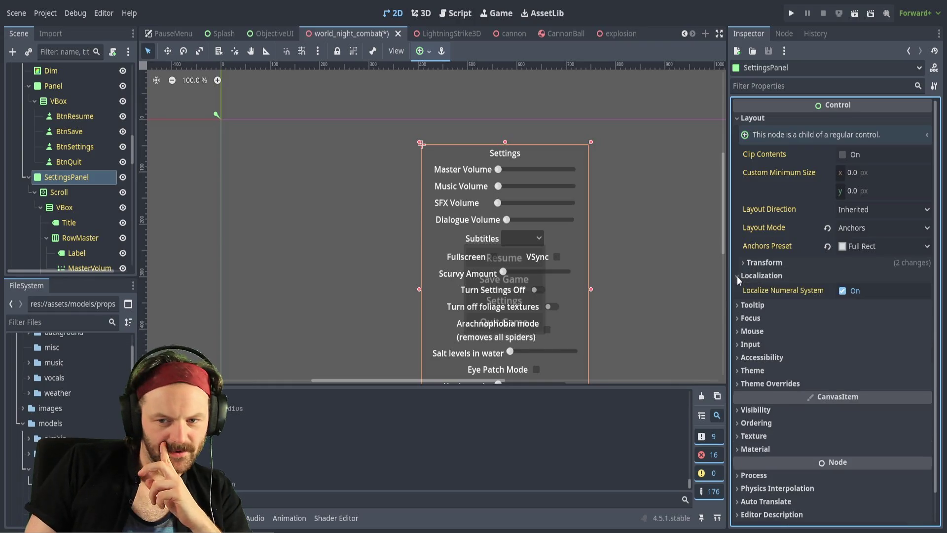
{"action": "left_click", "coordinate": [843, 291]}
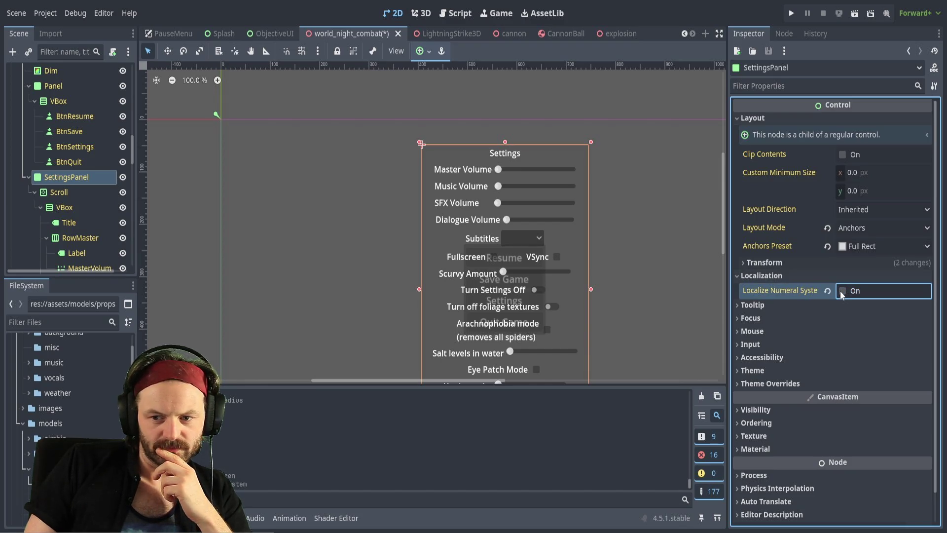
{"action": "left_click", "coordinate": [841, 291]}
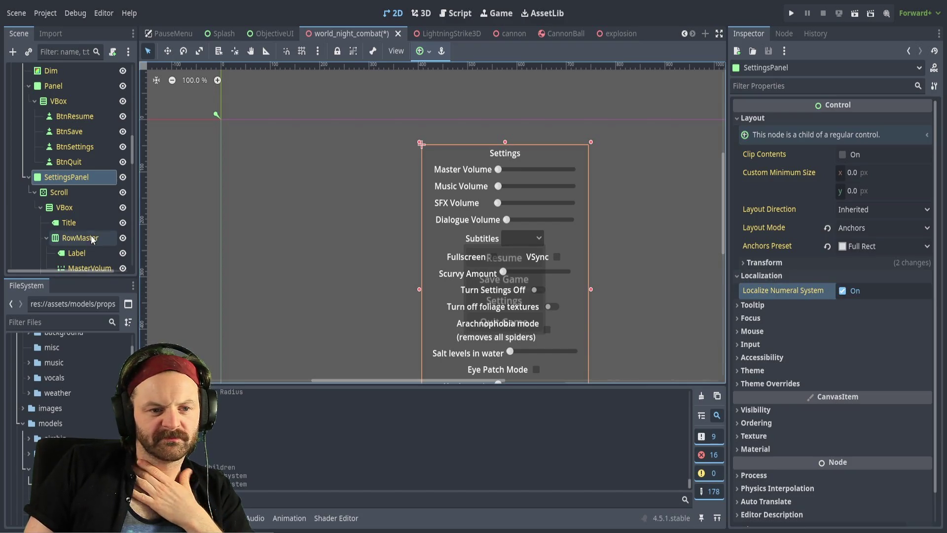
{"action": "scroll", "coordinate": [71, 148], "scroll_direction": "up", "scroll_amount": 3}
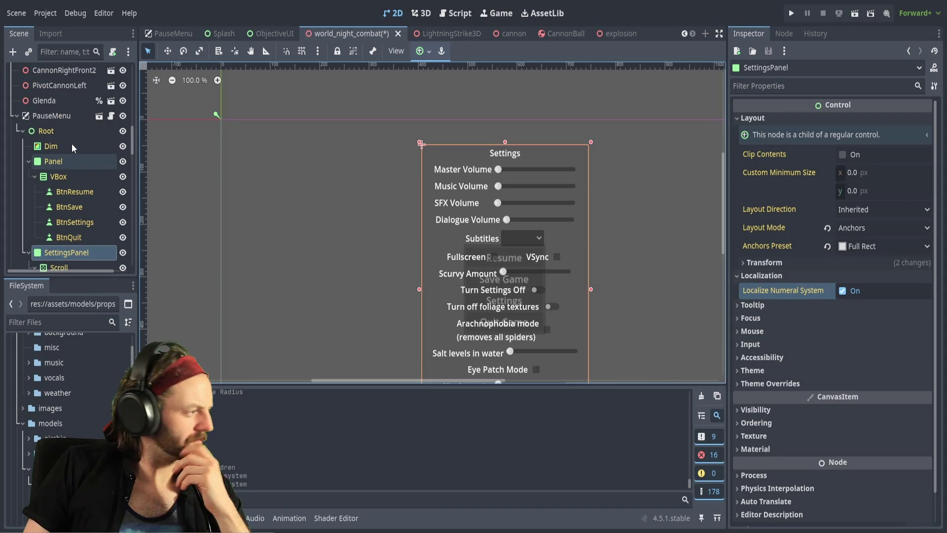
{"action": "scroll", "coordinate": [72, 144], "scroll_direction": "down", "scroll_amount": 2}
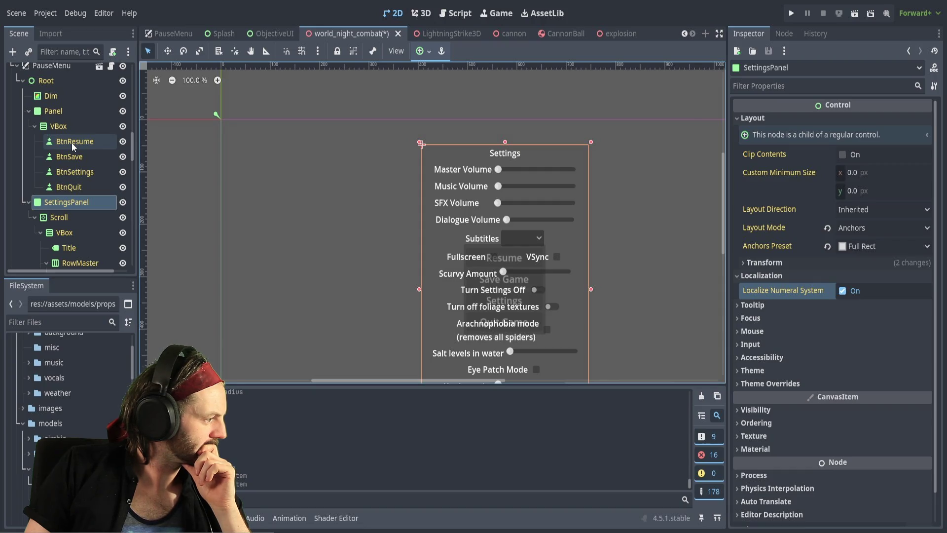
{"action": "scroll", "coordinate": [63, 147], "scroll_direction": "up", "scroll_amount": 3}
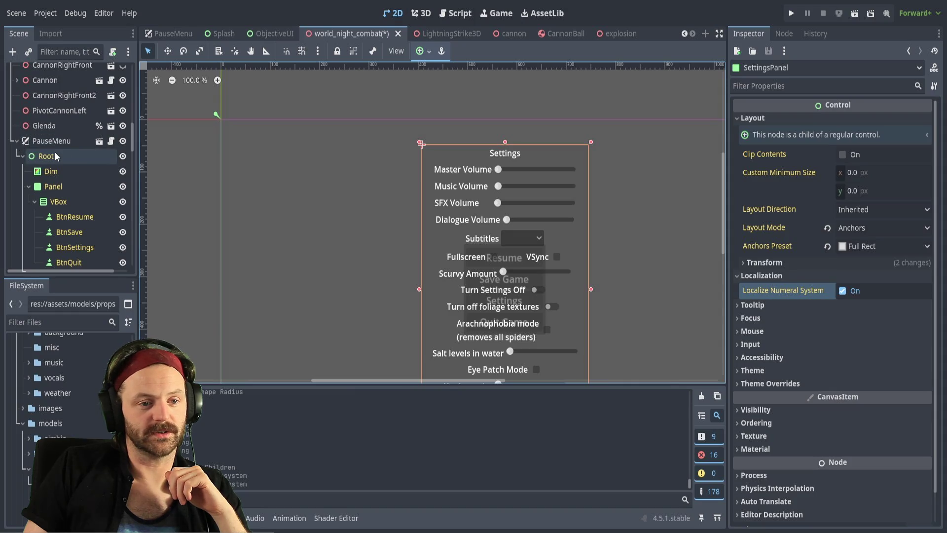
{"action": "left_click", "coordinate": [55, 156]}
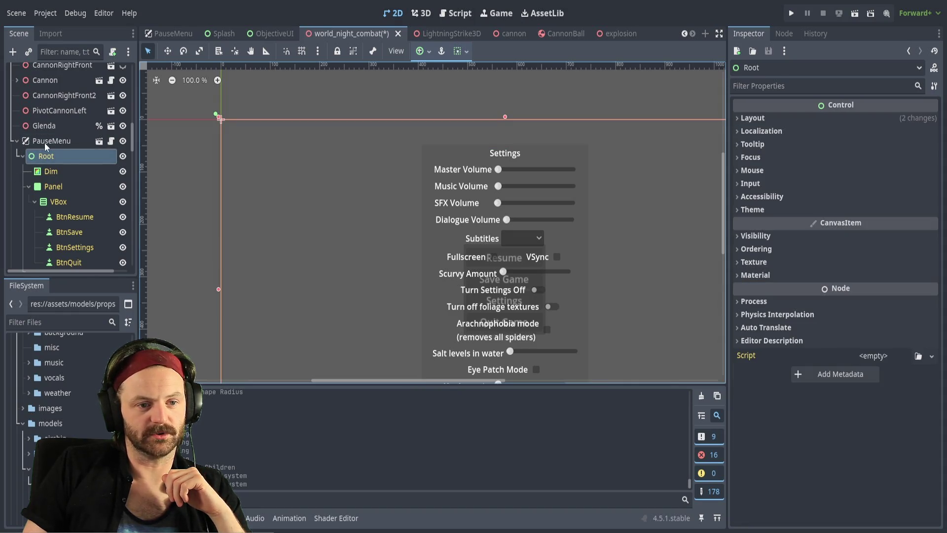
{"action": "left_click", "coordinate": [44, 142]}
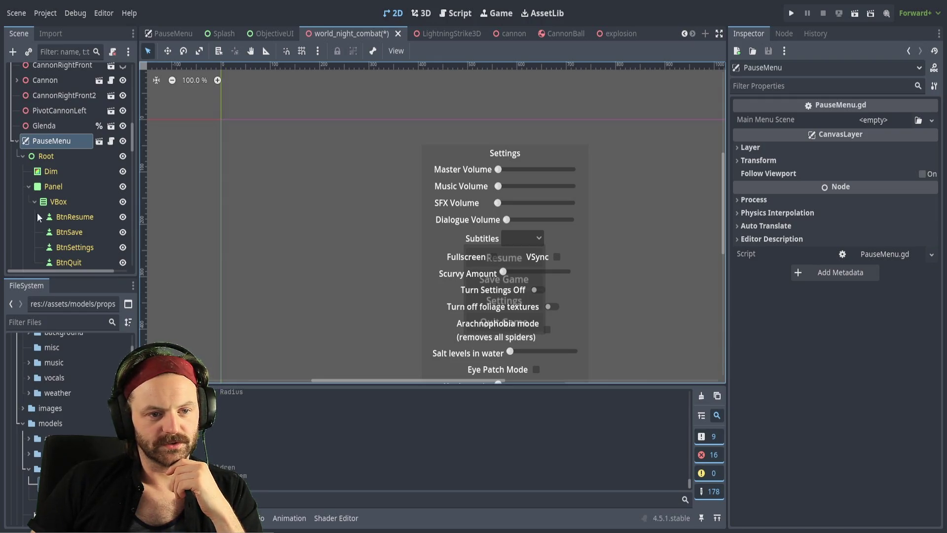
Collapse the PauseMenu node in the Scene tree and save world_night_combat.
{"action": "left_click", "coordinate": [15, 141]}
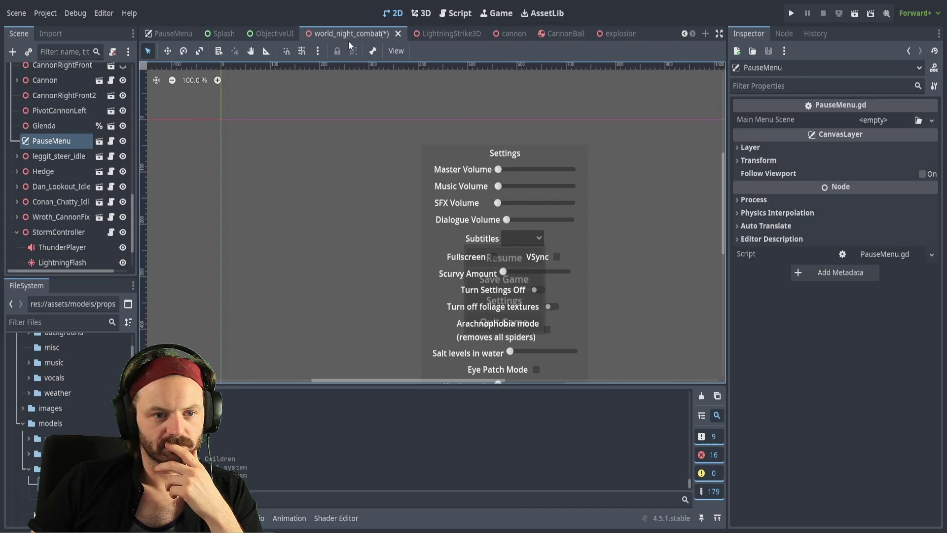
{"action": "key", "text": "ctrl+s"}
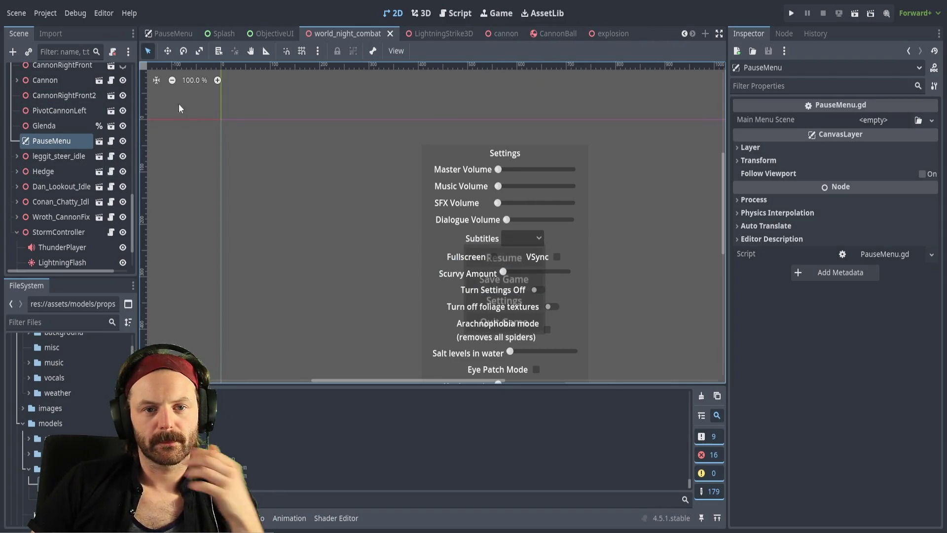
Orbit the deck in 3D, check the LightningStrike3D and cannon scenes, then run CannonBall.
{"action": "left_click", "coordinate": [420, 13]}
{"action": "left_click_drag", "start_coordinate": [386, 180], "coordinate": [378, 180]}
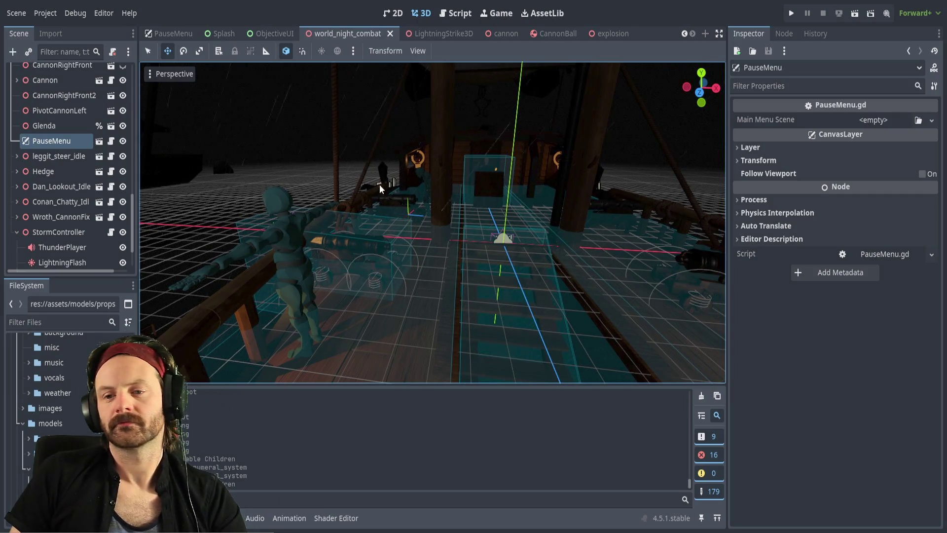
{"action": "left_click", "coordinate": [437, 35]}
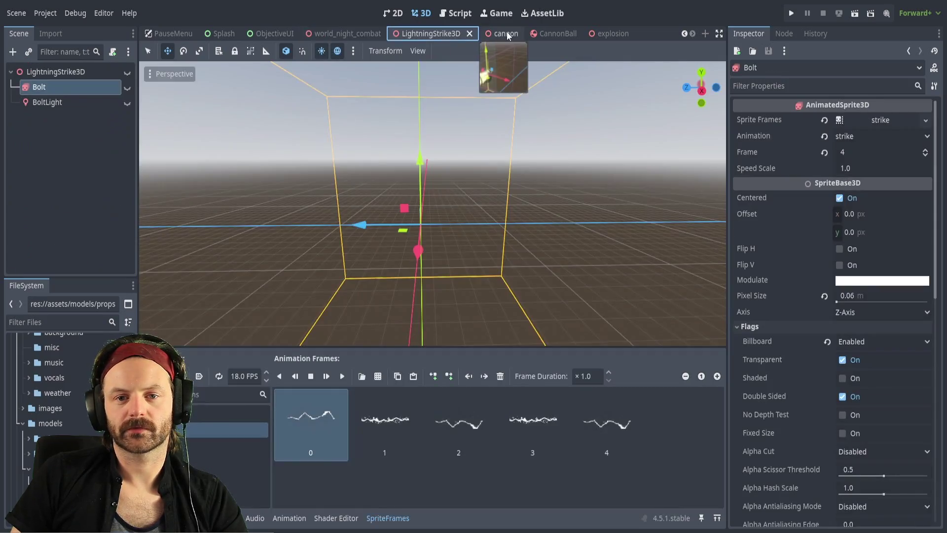
{"action": "left_click", "coordinate": [507, 32]}
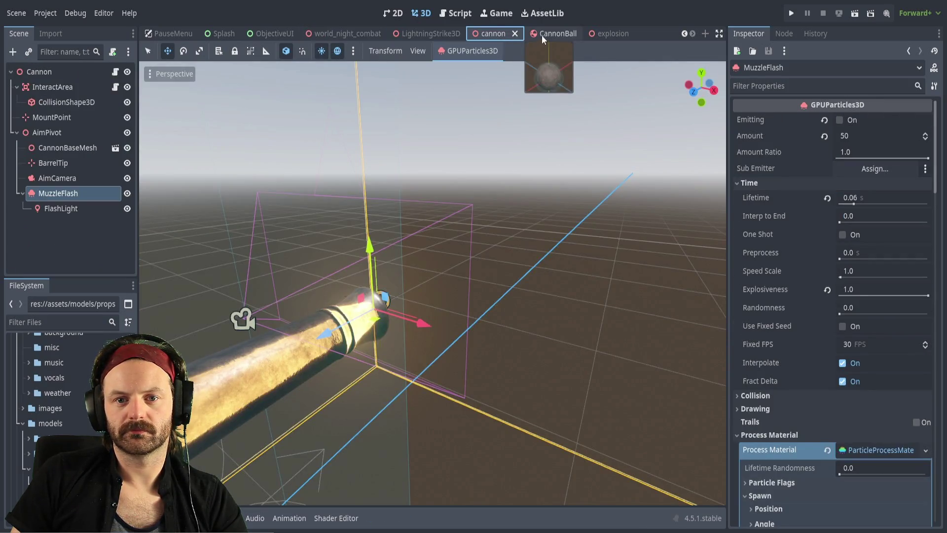
{"action": "left_click", "coordinate": [542, 35]}
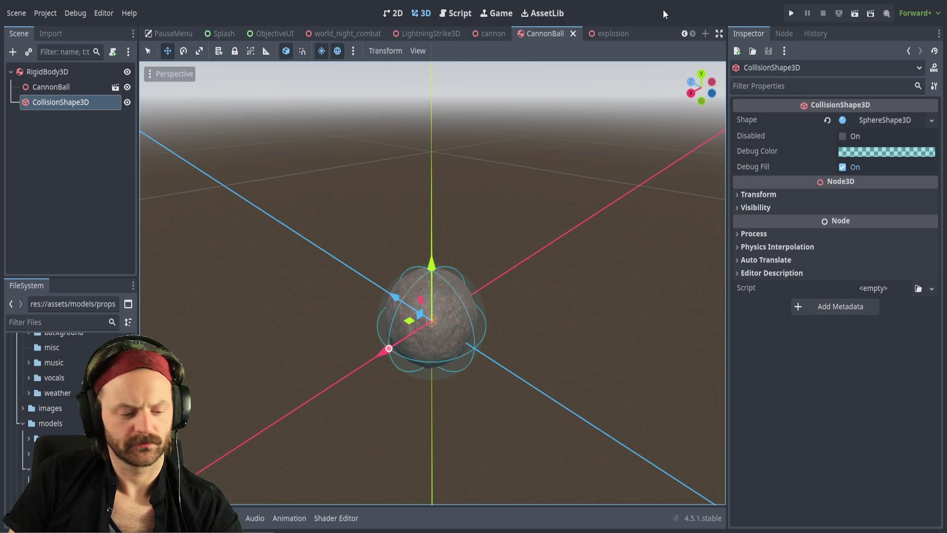
{"action": "key", "text": "F6"}
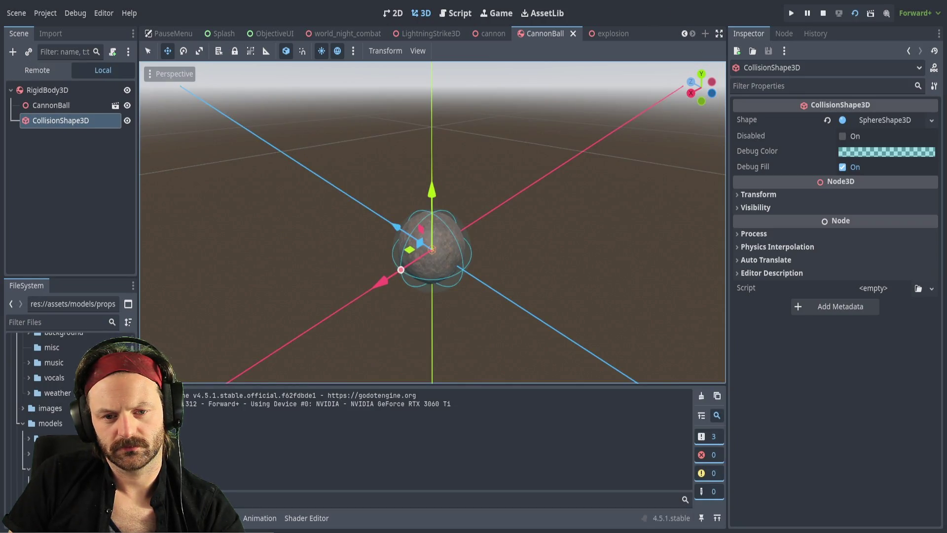
Return to world_night_combat, run it with F5, and fire the cannon once.
{"action": "left_click", "coordinate": [412, 33]}
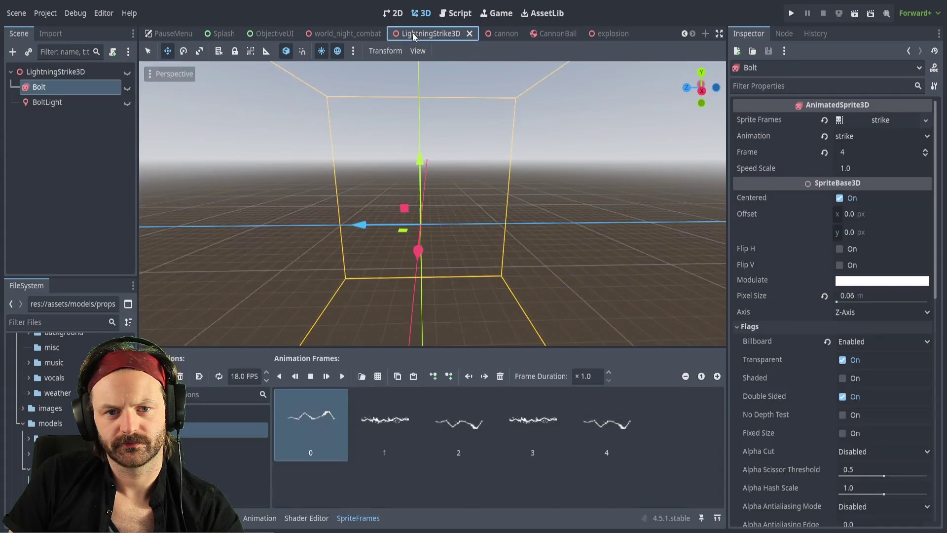
{"action": "left_click", "coordinate": [315, 29]}
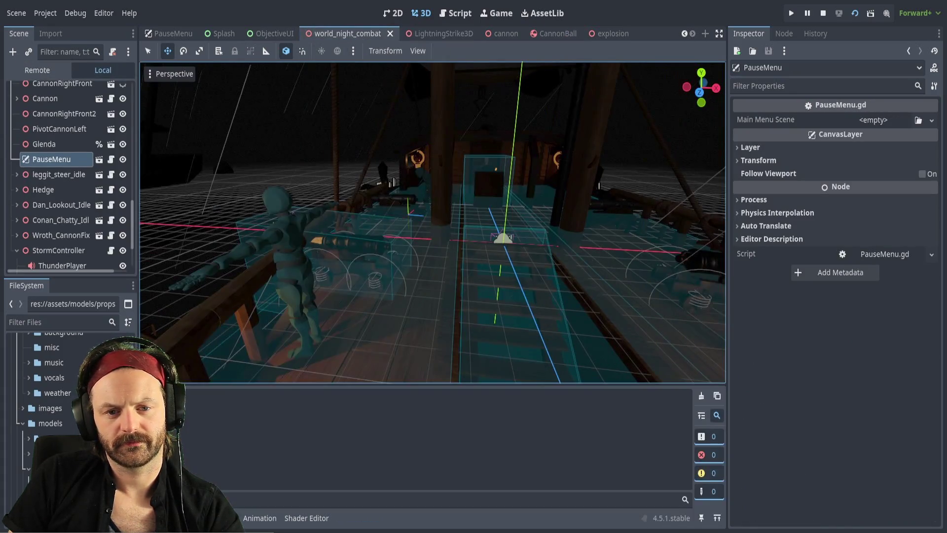
{"action": "key", "text": "F5"}
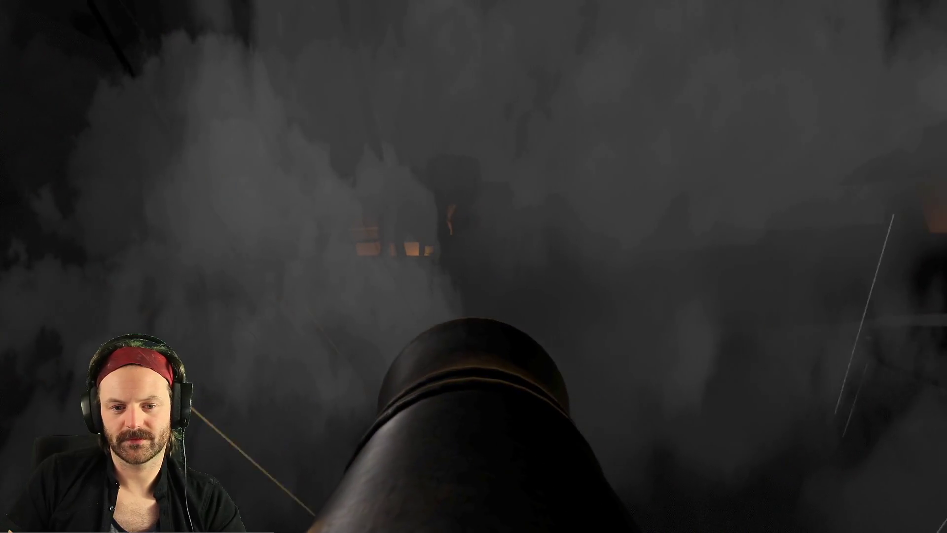
{"action": "left_click", "coordinate": [474, 267]}
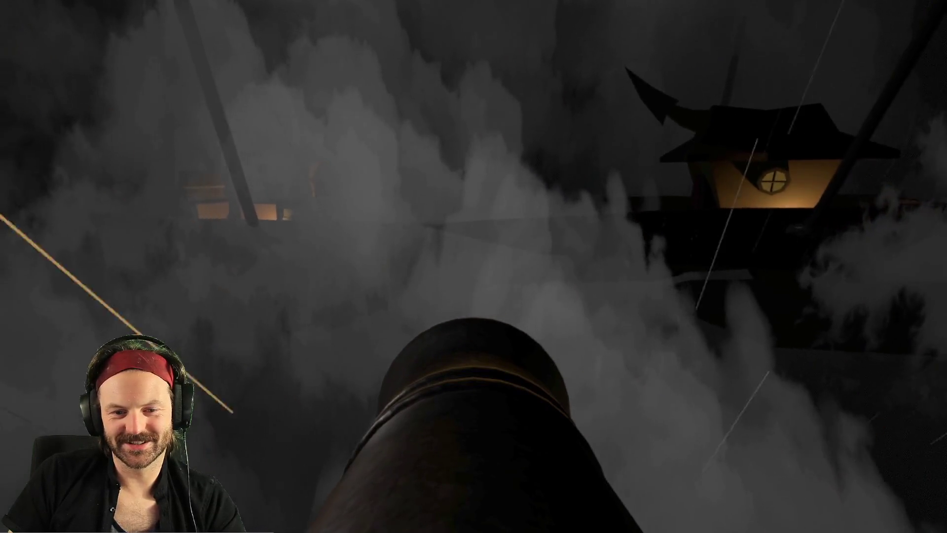
Fire seven cannonballs through the smoke at the enemy ship.
{"action": "left_click", "coordinate": [474, 267]}
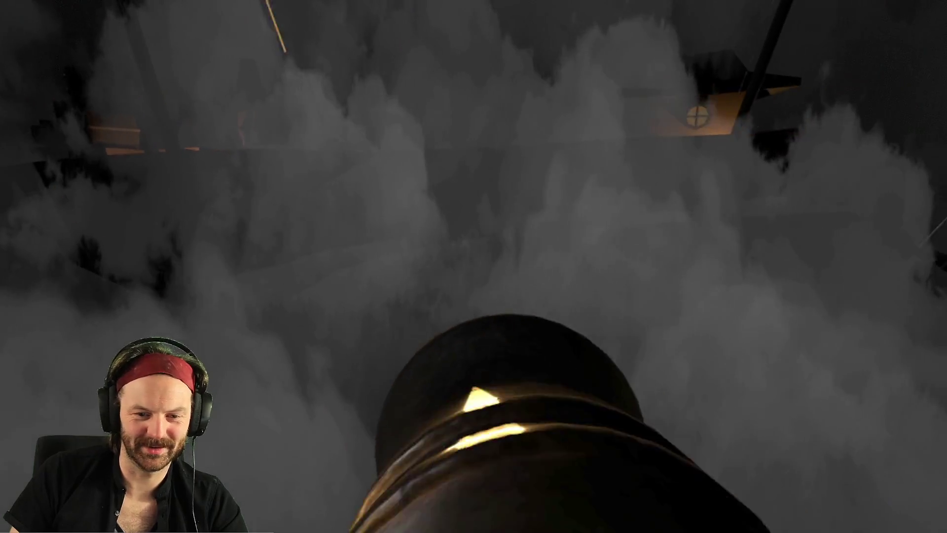
{"action": "left_click", "coordinate": [473, 266]}
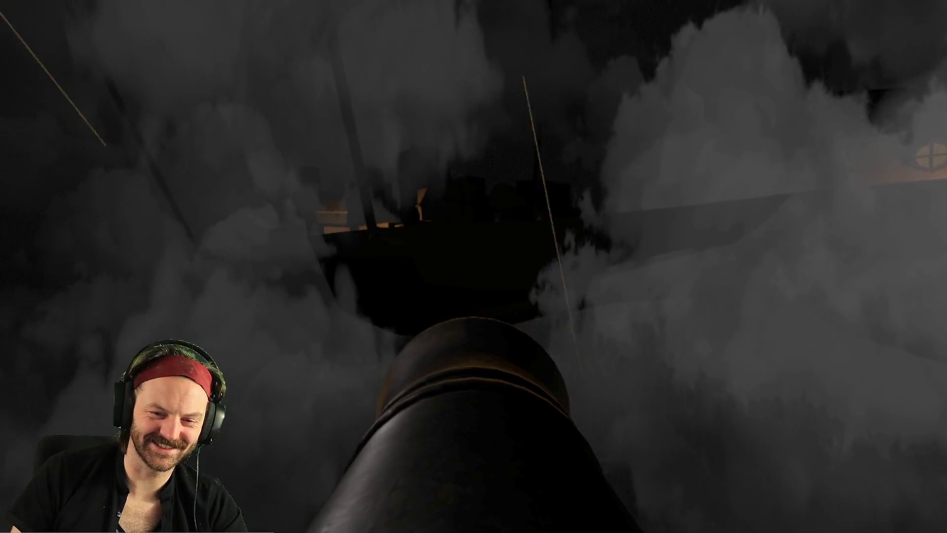
{"action": "left_click", "coordinate": [473, 267]}
{"action": "left_click", "coordinate": [474, 266]}
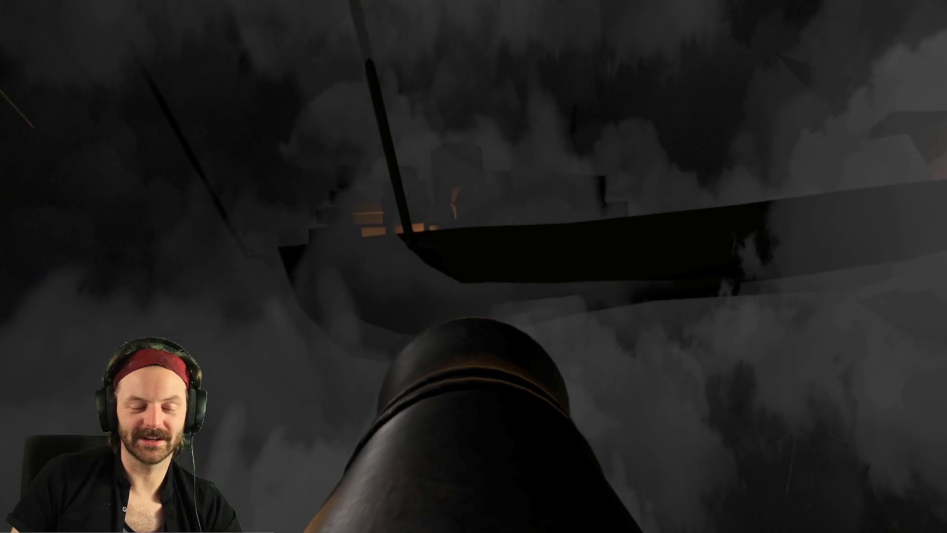
{"action": "left_click", "coordinate": [474, 267]}
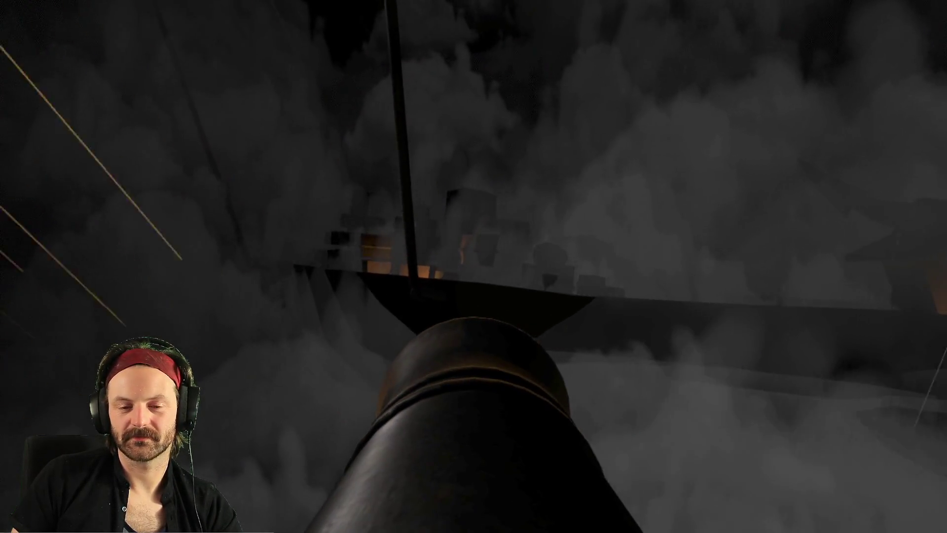
{"action": "left_click", "coordinate": [474, 266]}
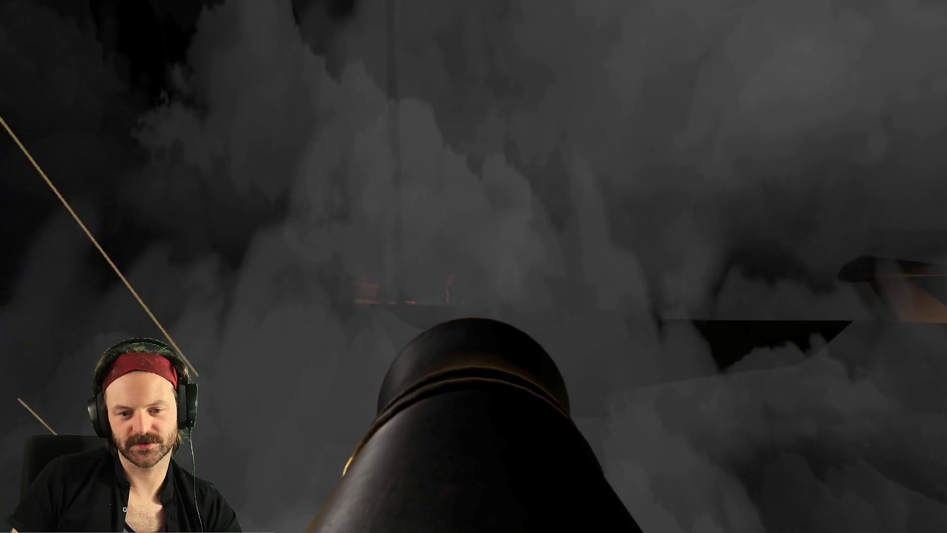
{"action": "left_click", "coordinate": [473, 267]}
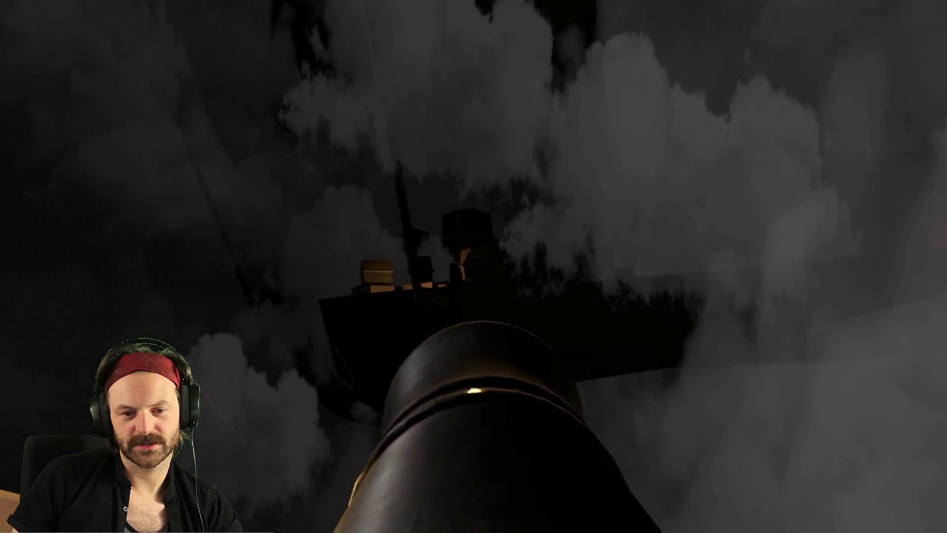
Re-aim from behind the barrel with F, keep firing, reload with R, and fire again.
{"action": "key", "text": "f"}
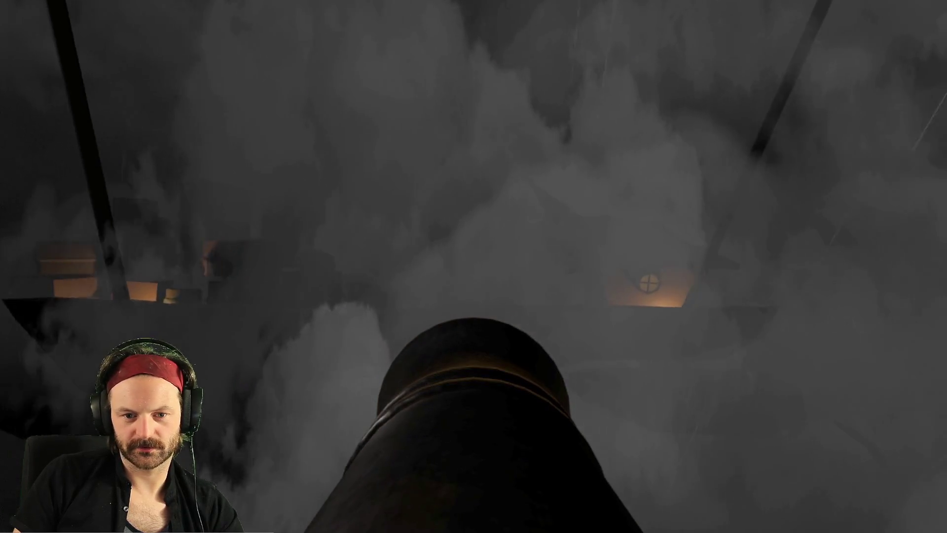
{"action": "left_click", "coordinate": [474, 266]}
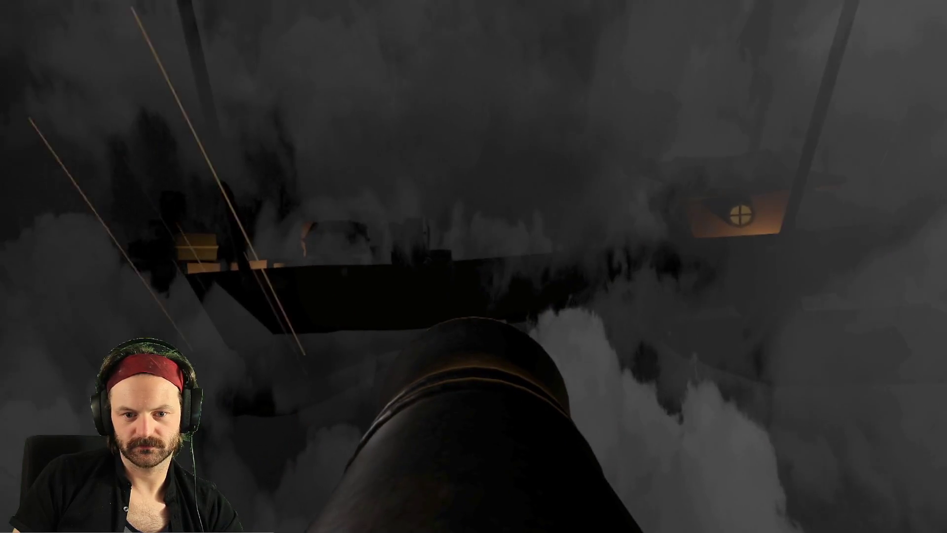
{"action": "left_click", "coordinate": [473, 266]}
{"action": "left_click", "coordinate": [474, 267]}
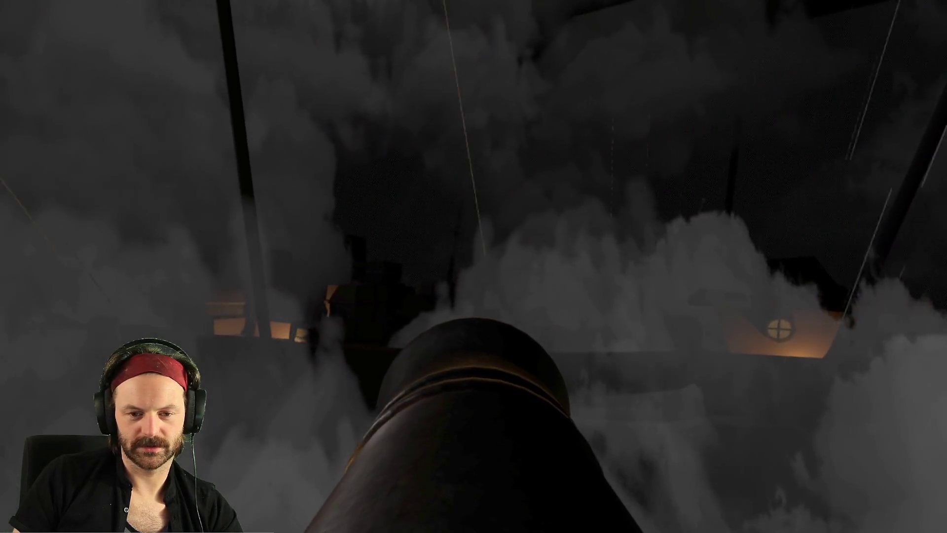
{"action": "left_click", "coordinate": [473, 267]}
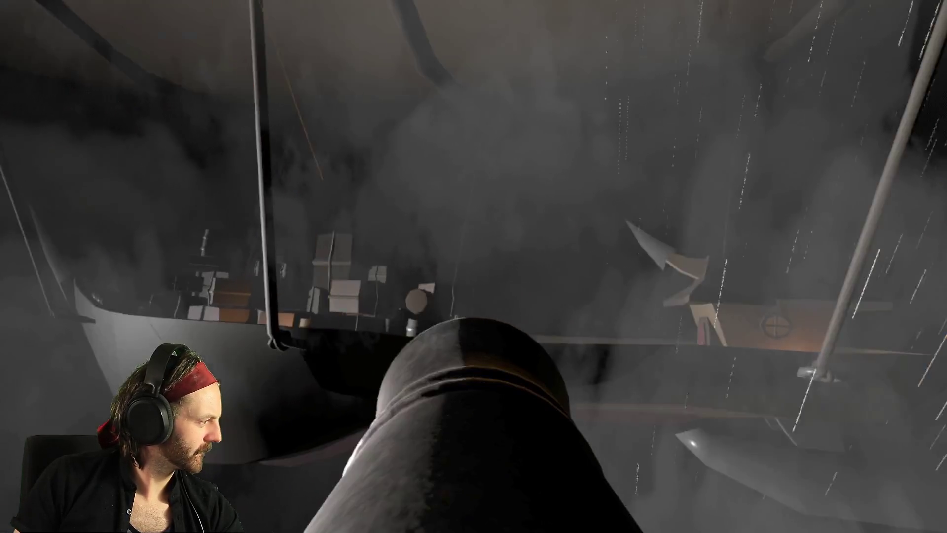
{"action": "left_click", "coordinate": [473, 267]}
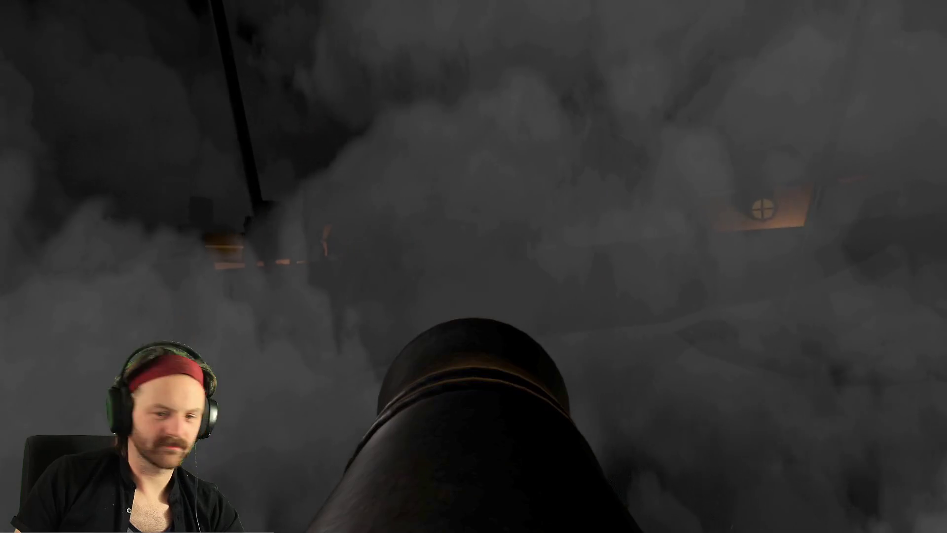
{"action": "key", "text": "r"}
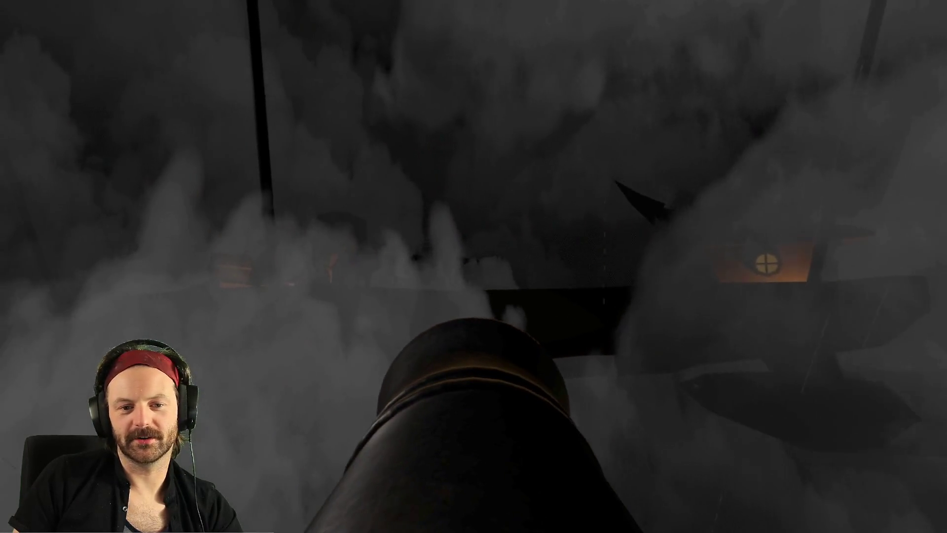
{"action": "left_click", "coordinate": [473, 266]}
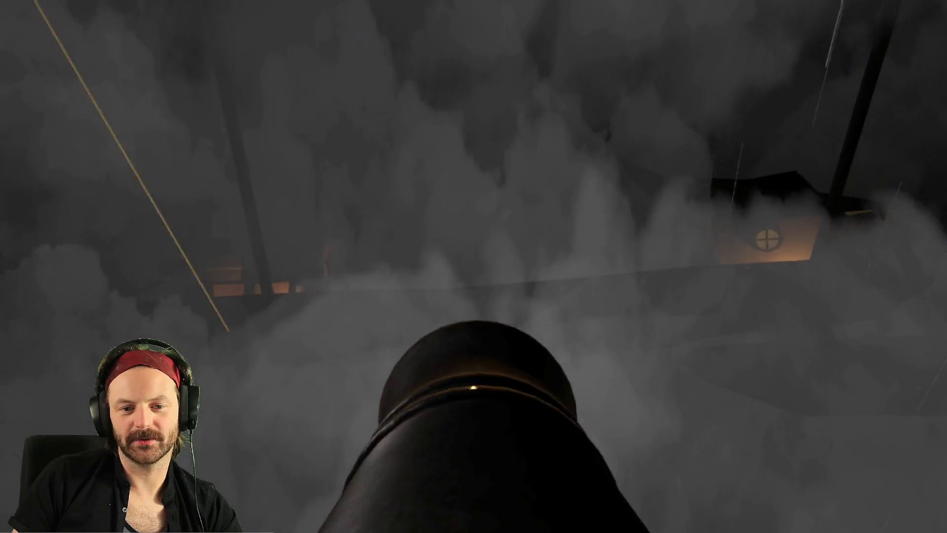
Step off the cannon, launch the player out of it, then stop and rerun the game.
{"action": "key", "text": "x"}
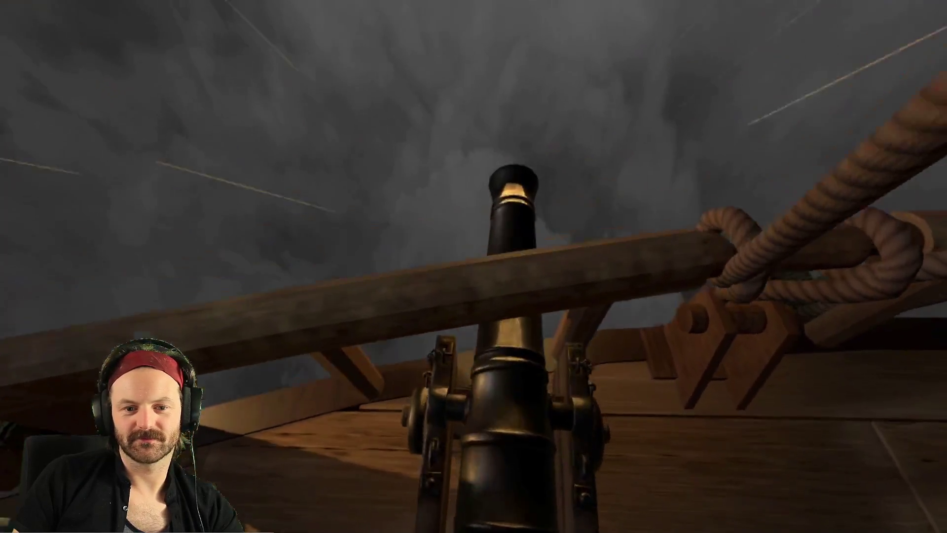
{"action": "left_click", "coordinate": [475, 266]}
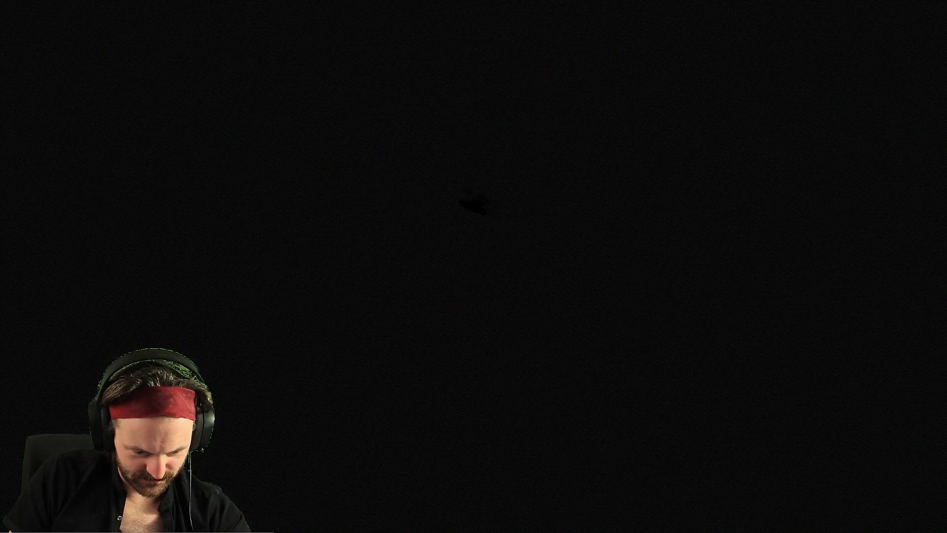
{"action": "key", "text": "F8"}
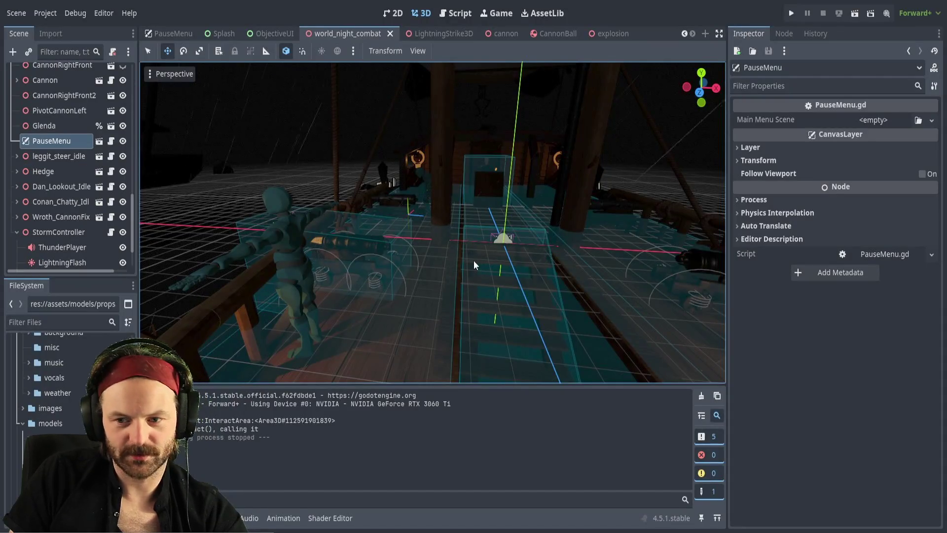
{"action": "key", "text": "F6"}
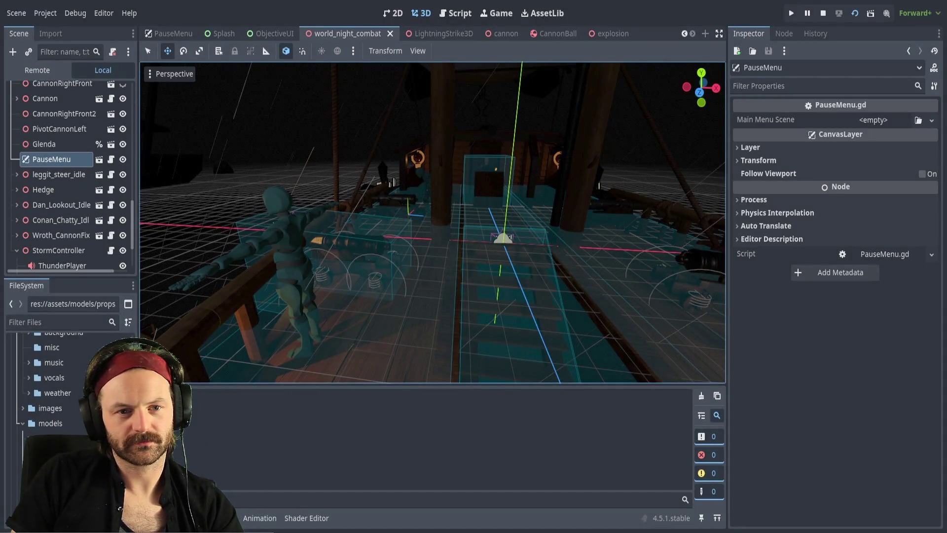